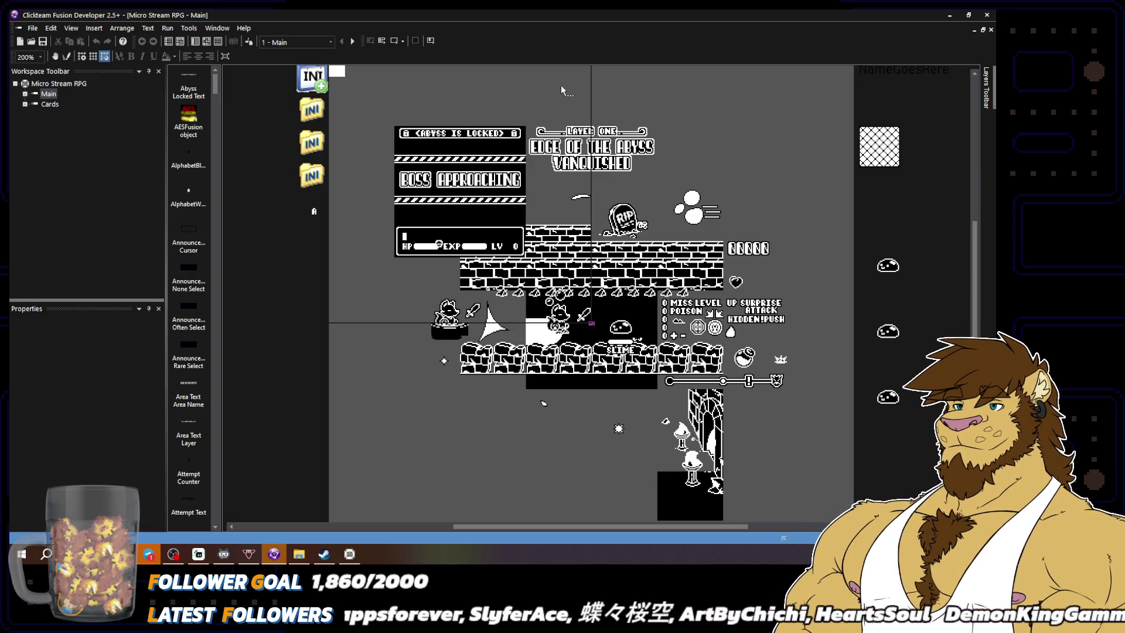
Test-run the Micro Stream RPG frame, set game speed to 1x, and start a dungeon
click(394, 42)
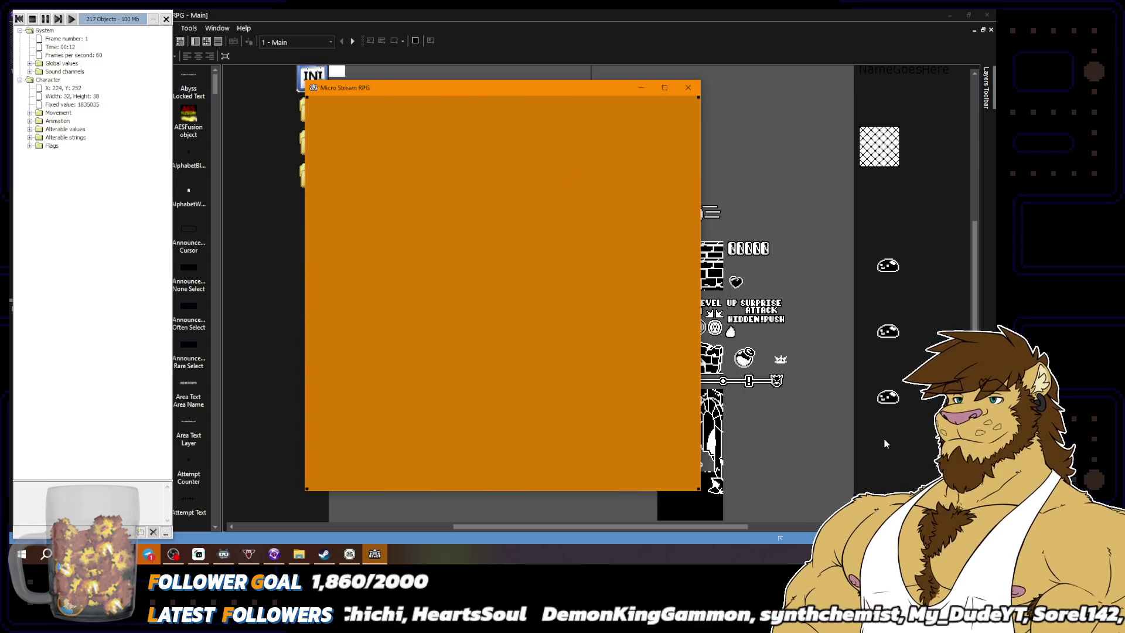
click(318, 107)
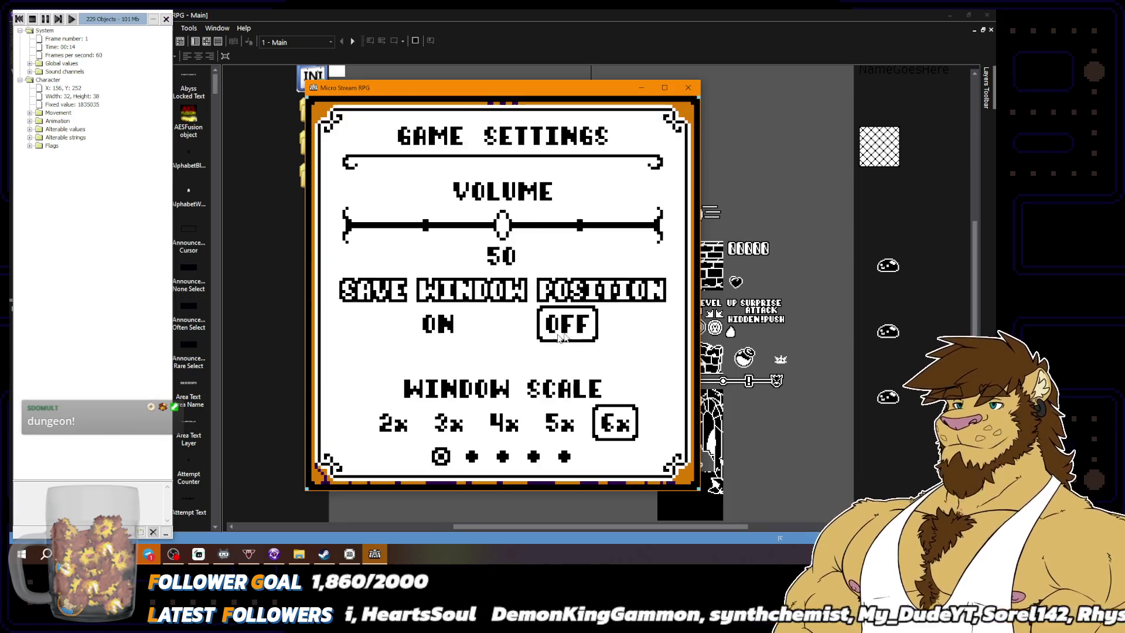
click(471, 456)
click(425, 226)
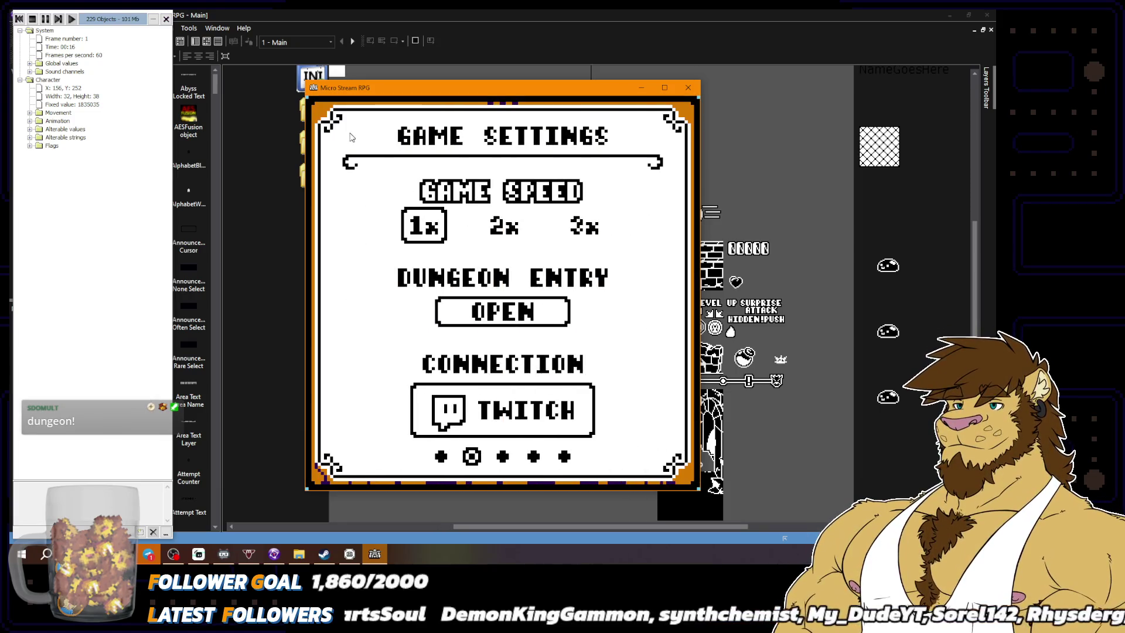
click(343, 128)
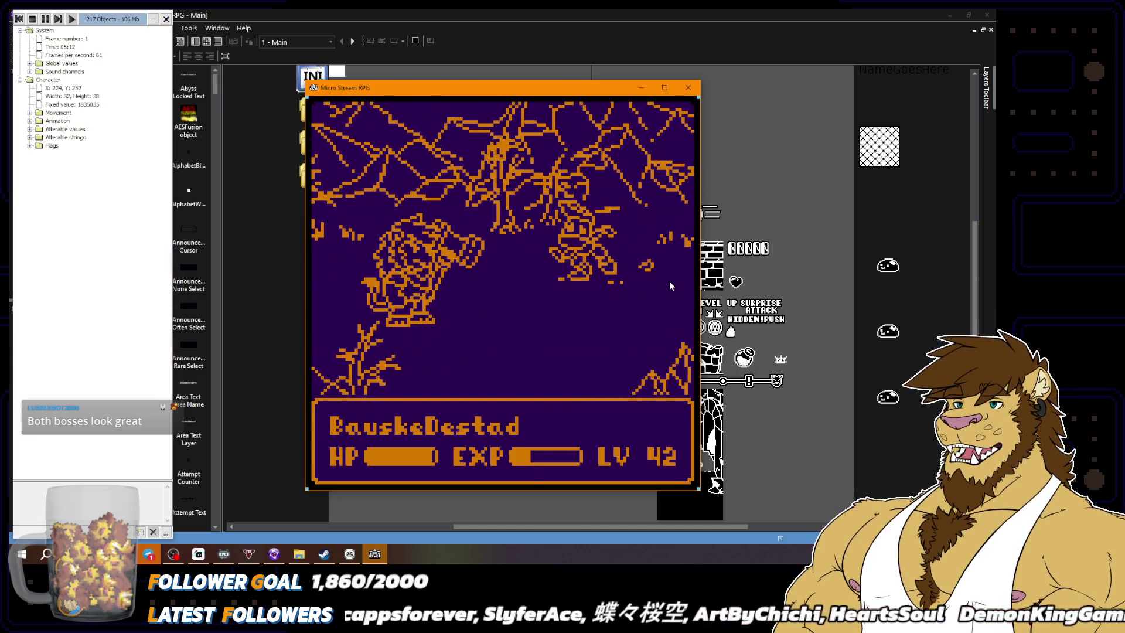
Stop the test run once the monster encounter appears
click(689, 88)
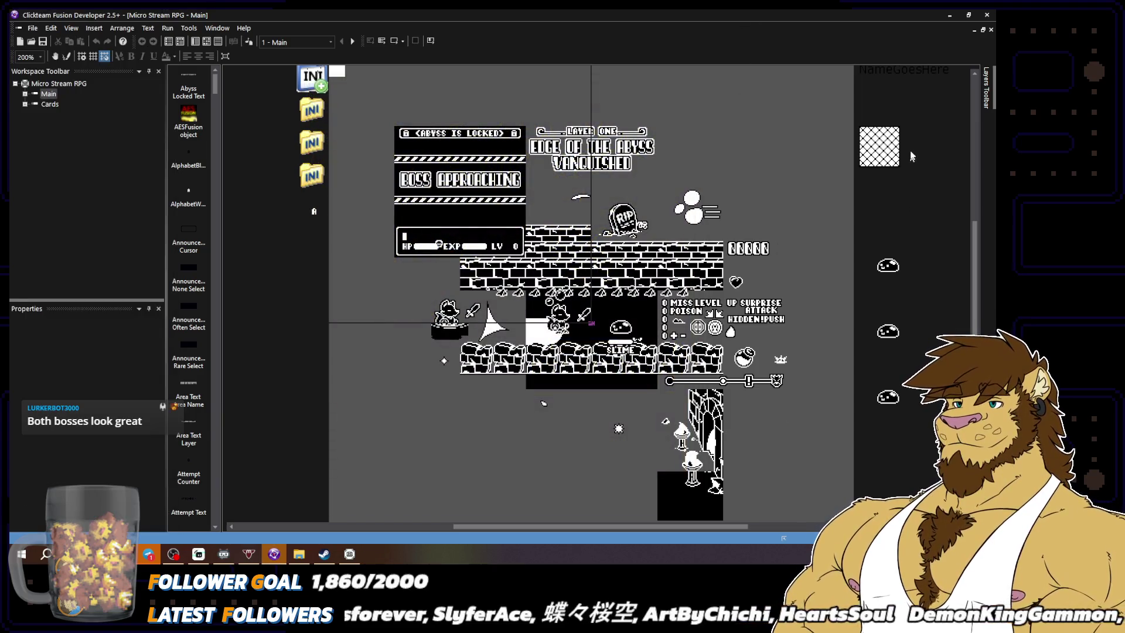
Save the project and open the Event Editor showing all event groups
click(32, 28)
click(47, 75)
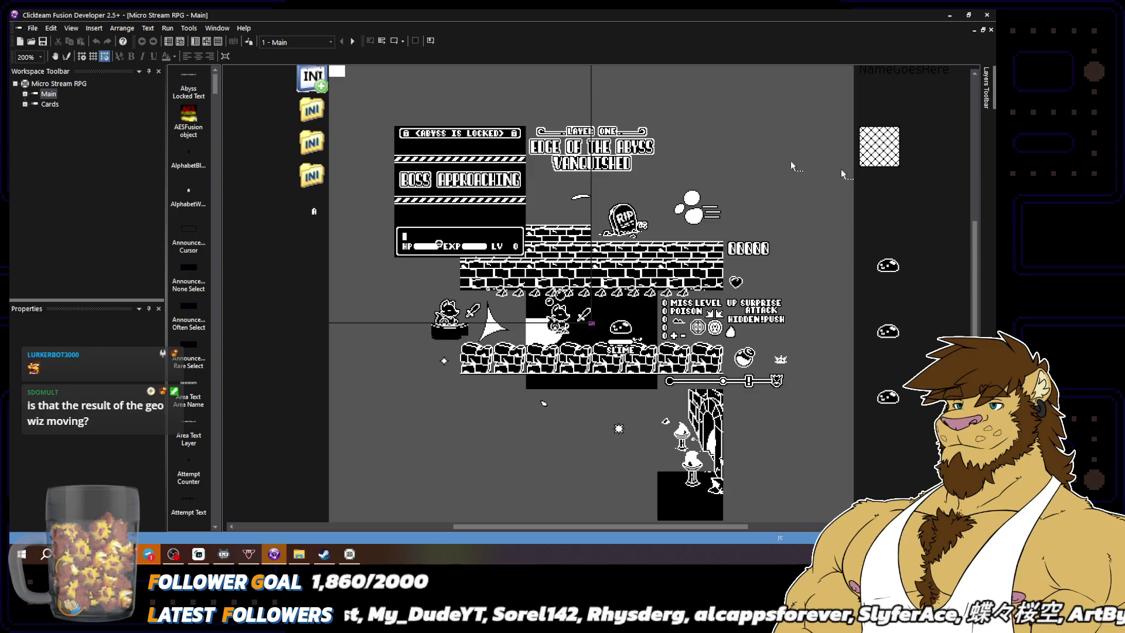
click(207, 41)
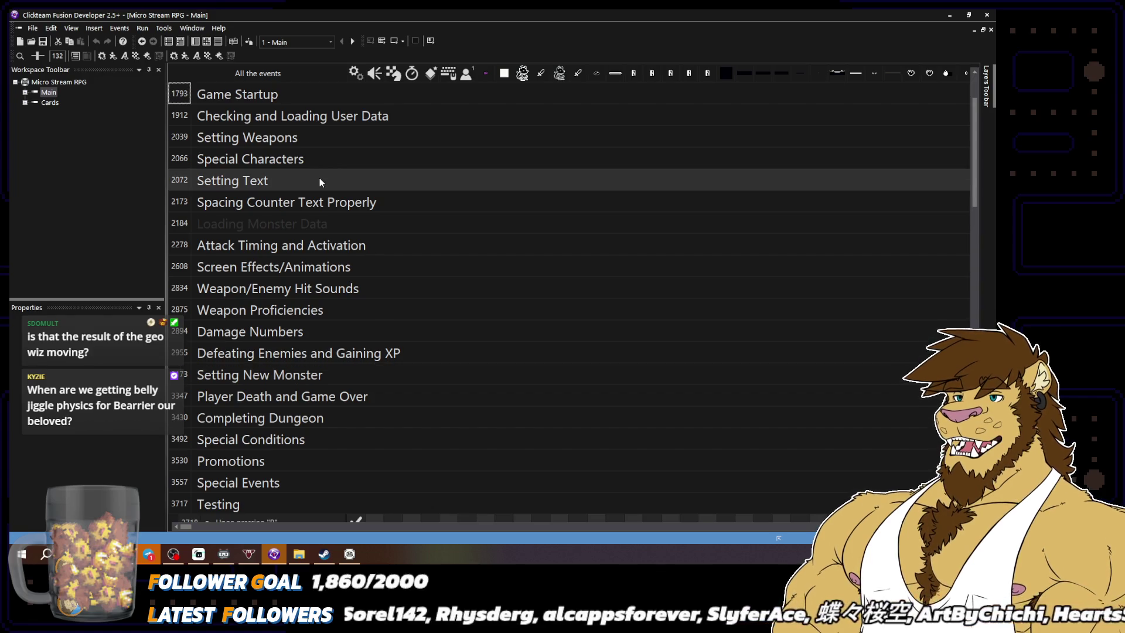
Inspect the slime Monster's alterable values in the level layout view
click(196, 41)
click(620, 327)
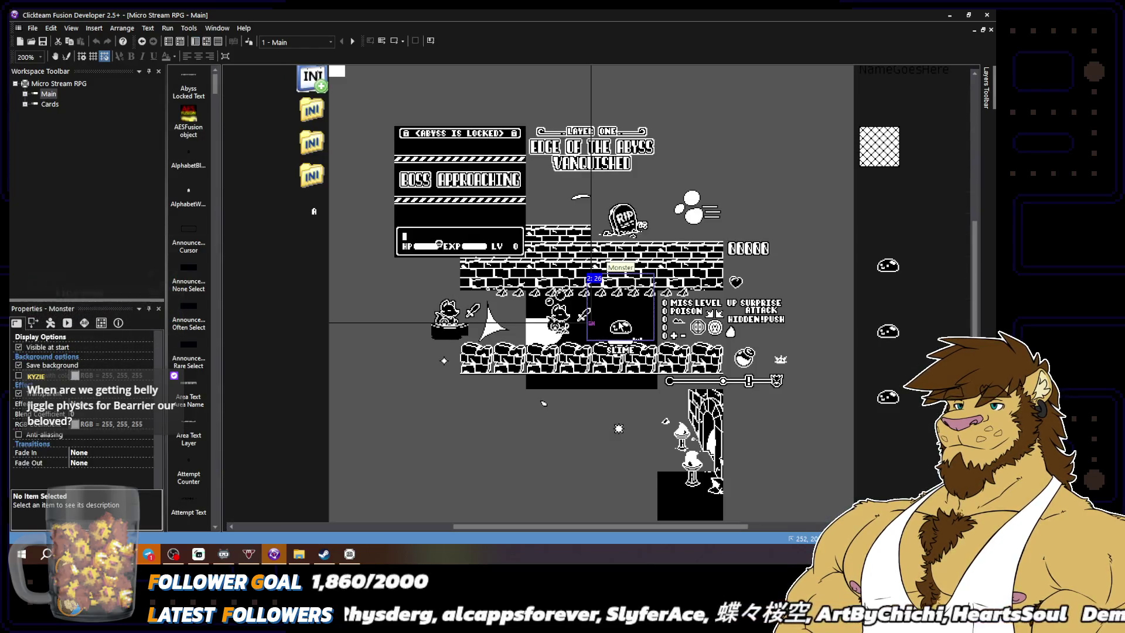
click(85, 322)
scroll(135, 426, down, 6)
scroll(135, 426, down, 7)
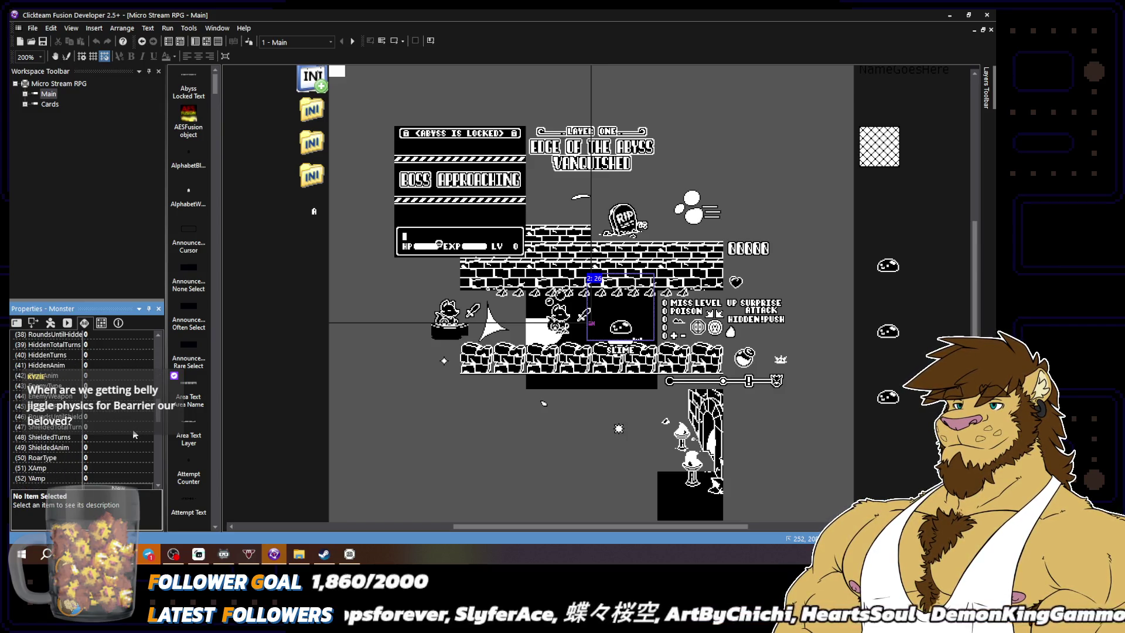
scroll(133, 434, up, 13)
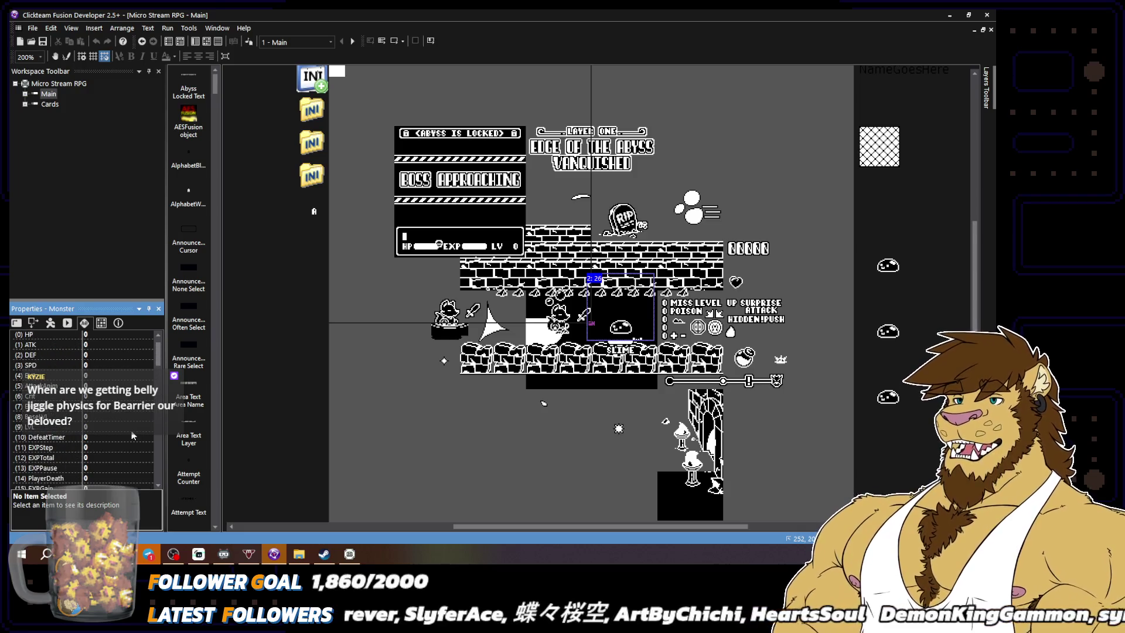
Reselect the Monster object and open the Main frame's event list
click(289, 255)
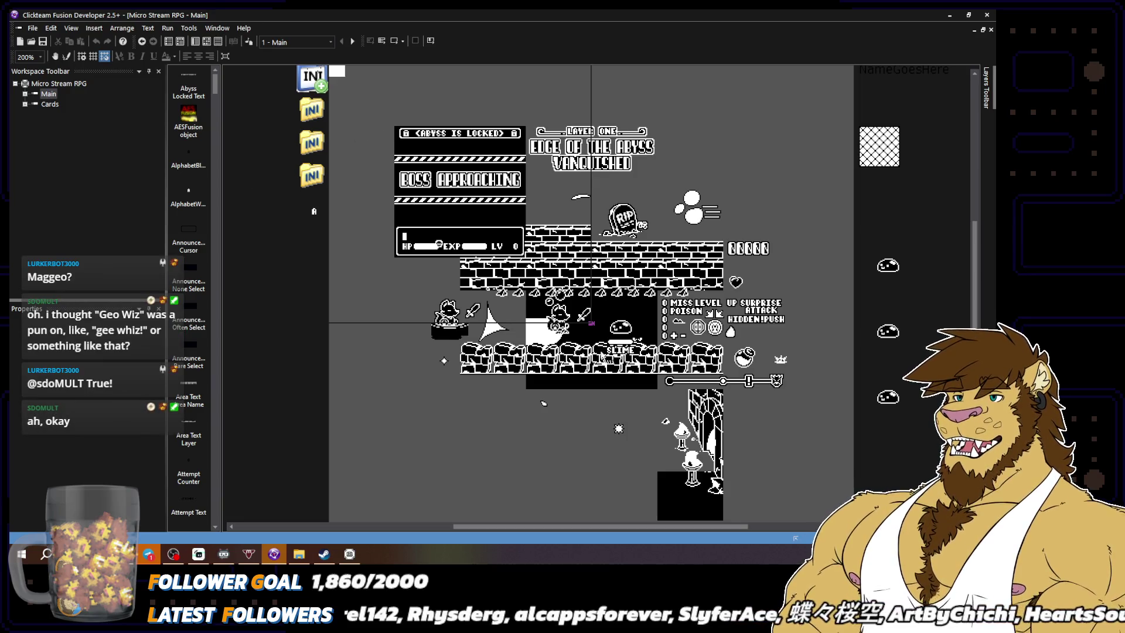
click(626, 331)
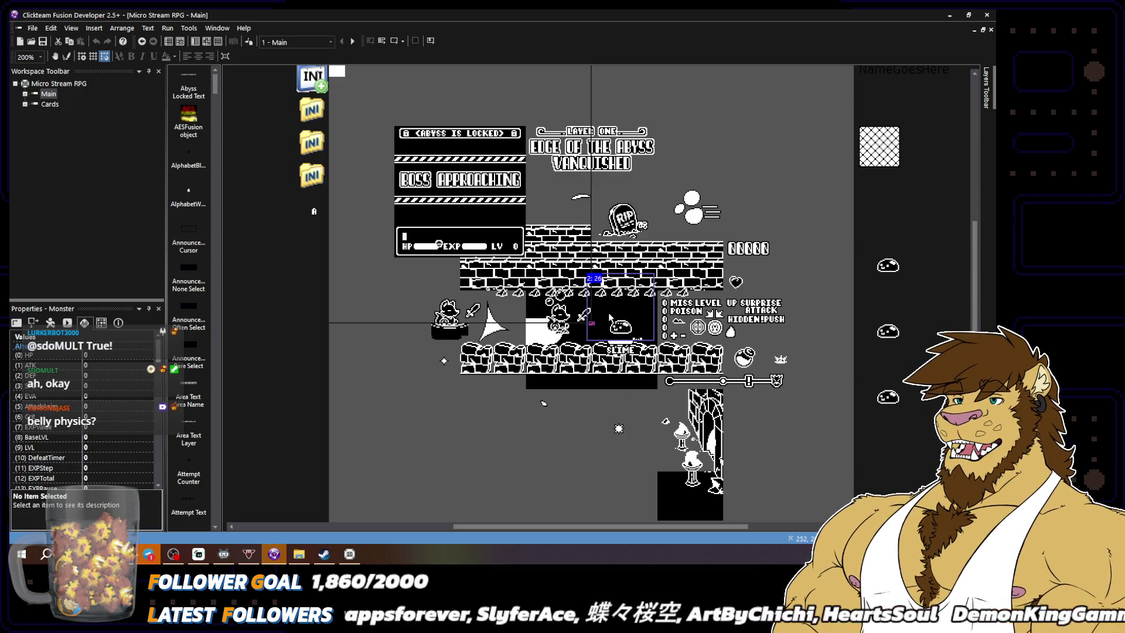
click(206, 41)
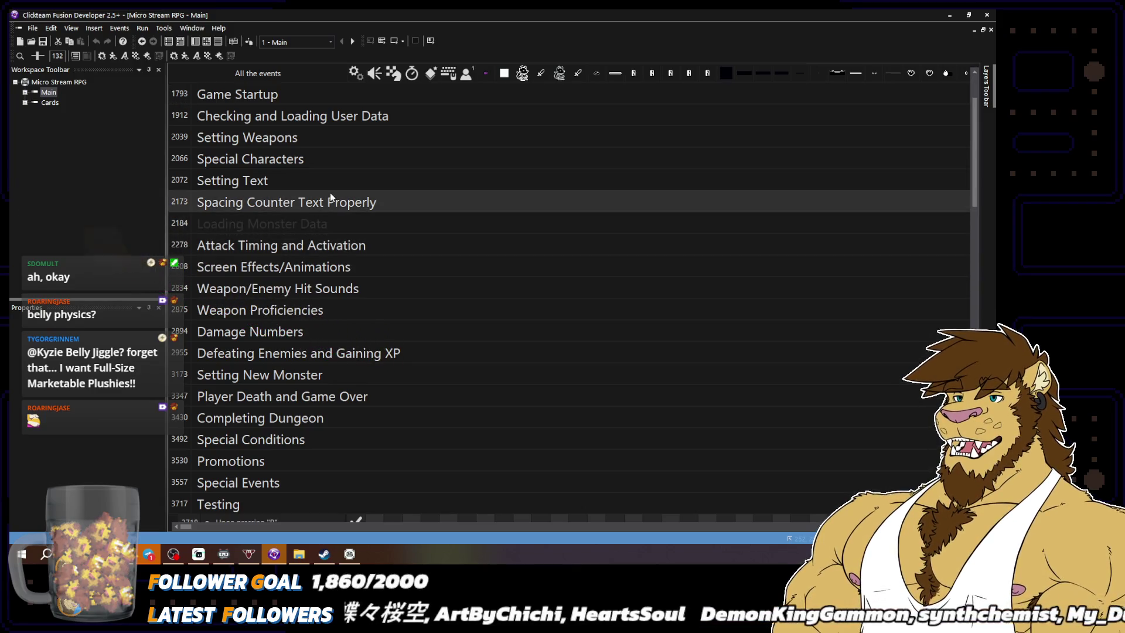
Expand the Checking and Loading User Data group and scroll through its events
scroll(322, 164, up, 2)
click(327, 201)
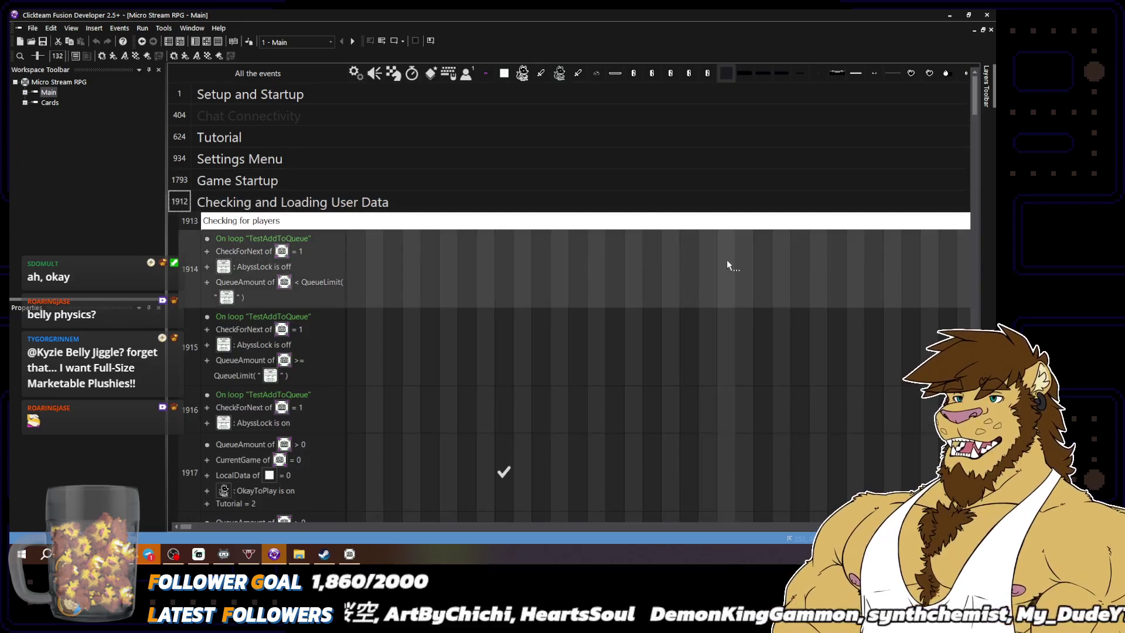
scroll(602, 381, down, 10)
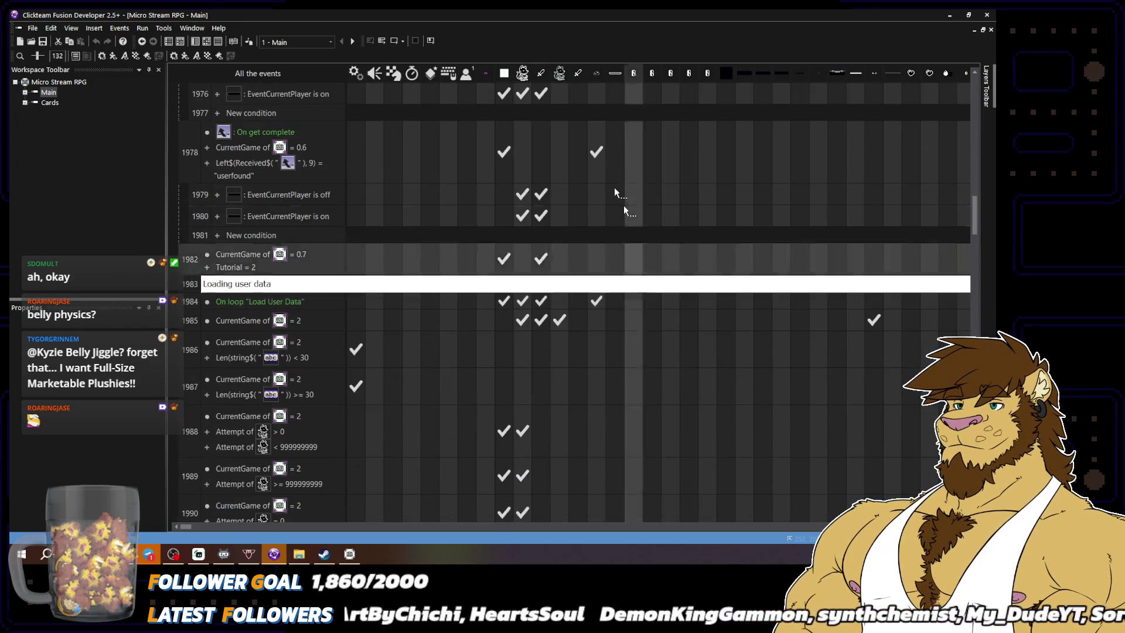
mouse_move(600, 301)
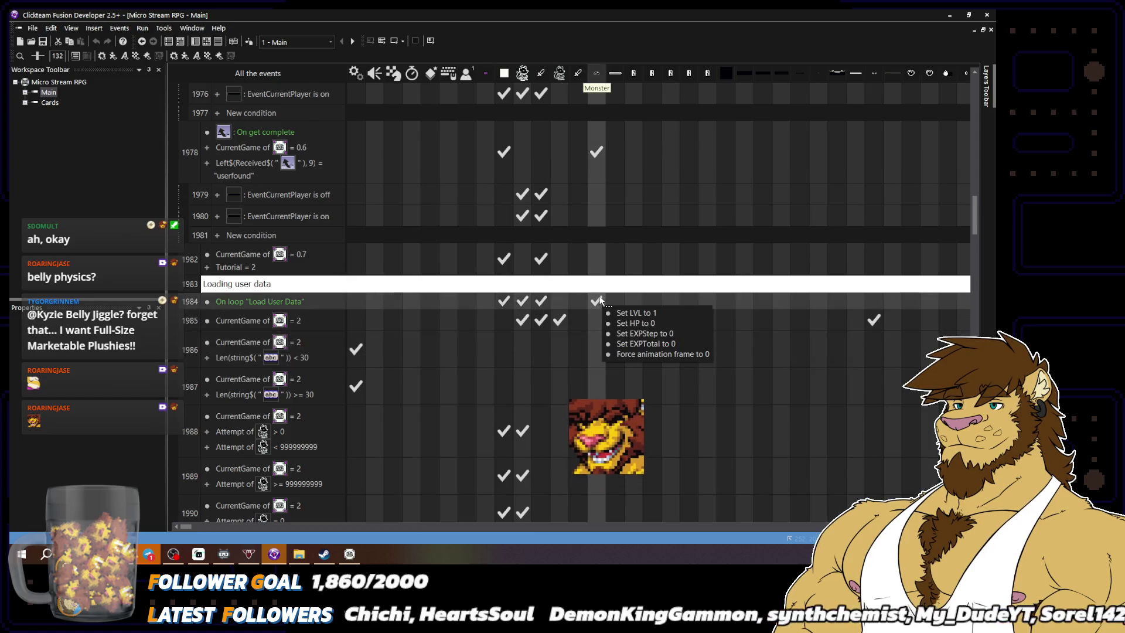
scroll(668, 322, down, 5)
scroll(667, 311, up, 10)
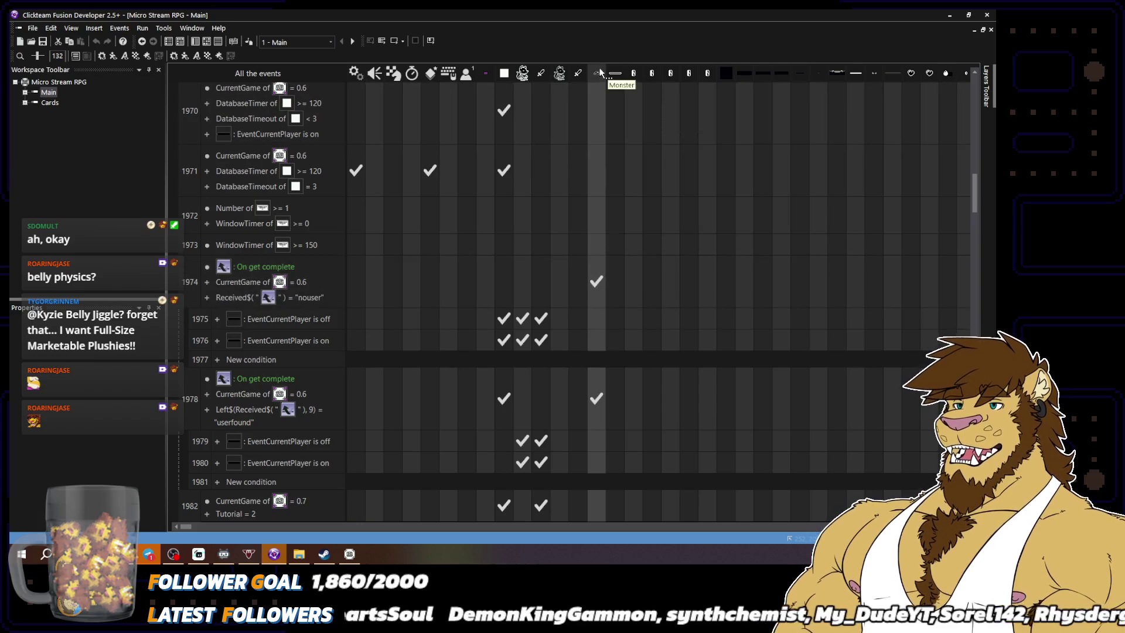
Filter events to the Monster, review its actions, and expand Loading Monster Data
click(598, 71)
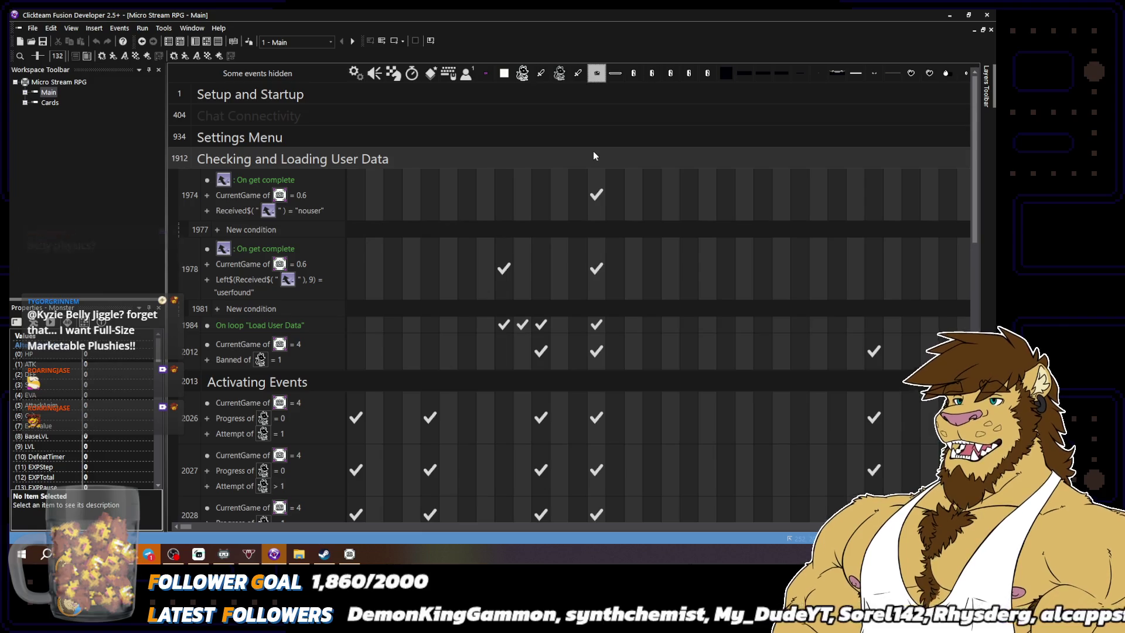
double_click(593, 155)
double_click(593, 150)
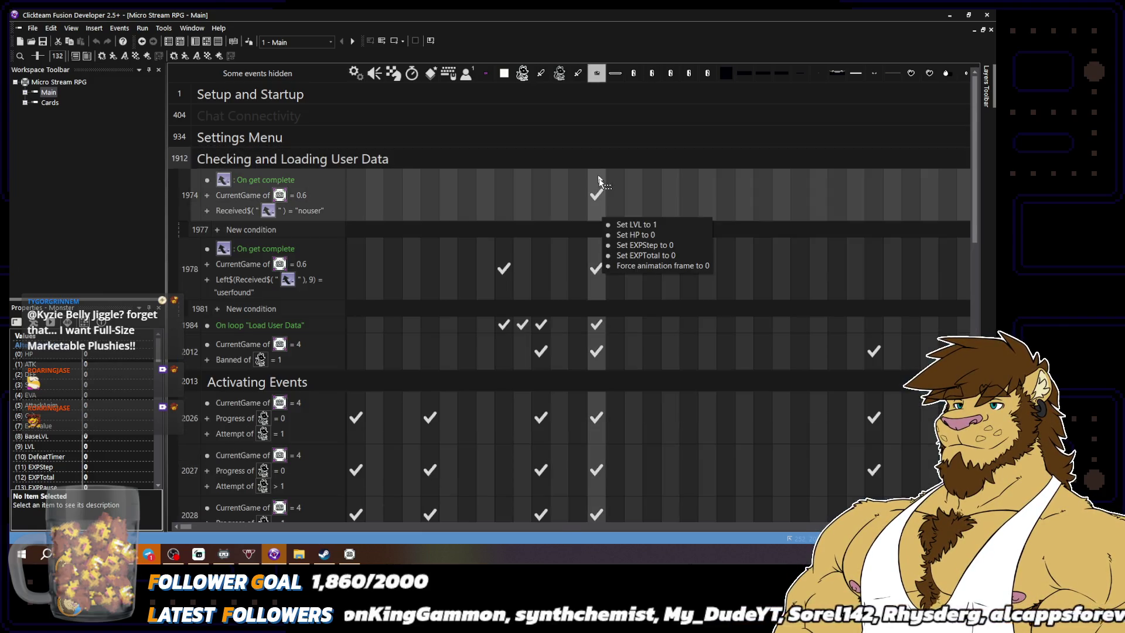
mouse_move(598, 359)
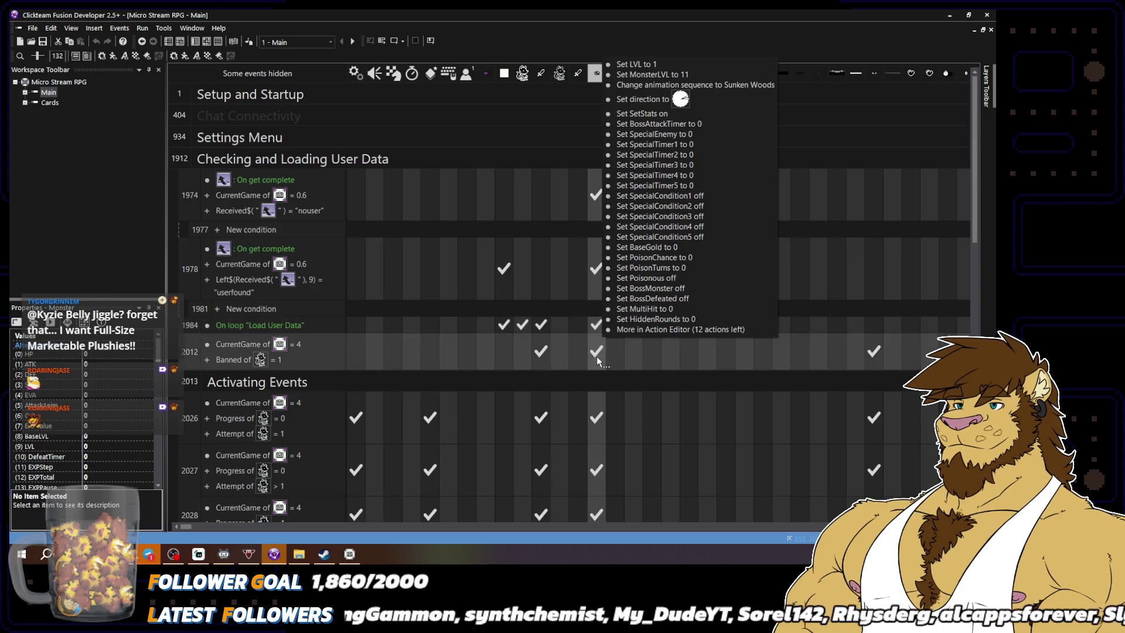
mouse_move(603, 419)
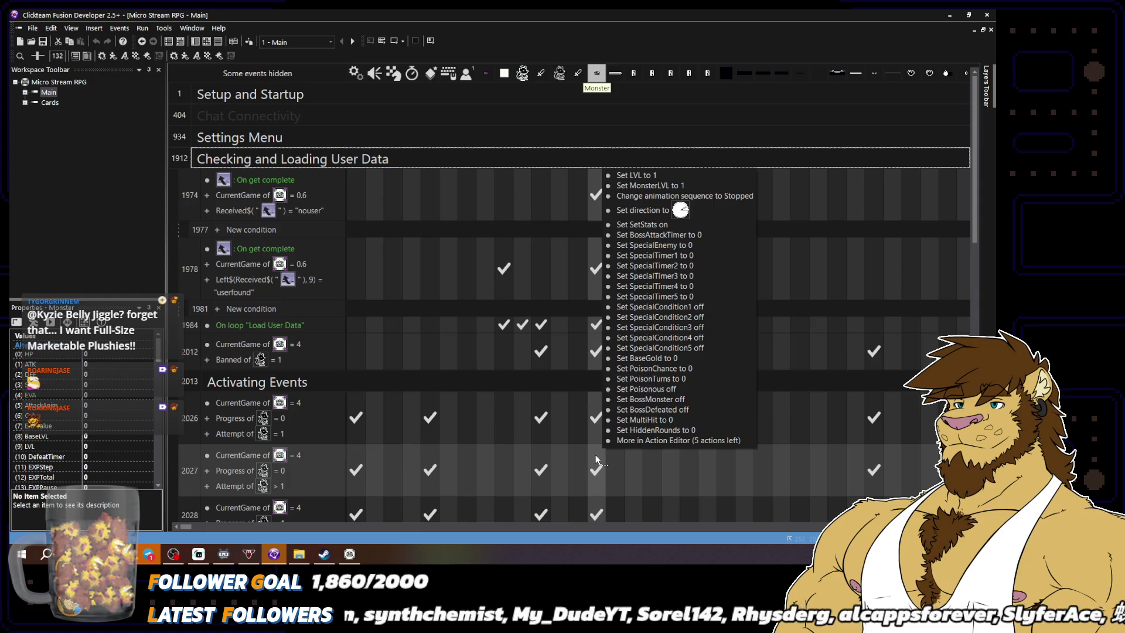
scroll(719, 455, down, 5)
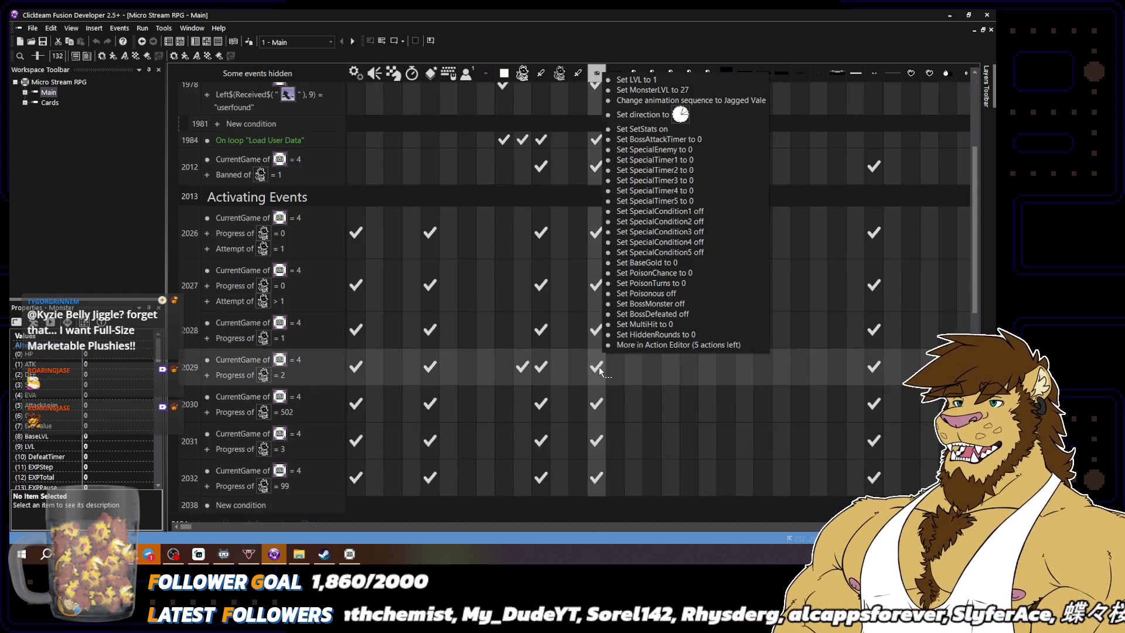
mouse_move(598, 478)
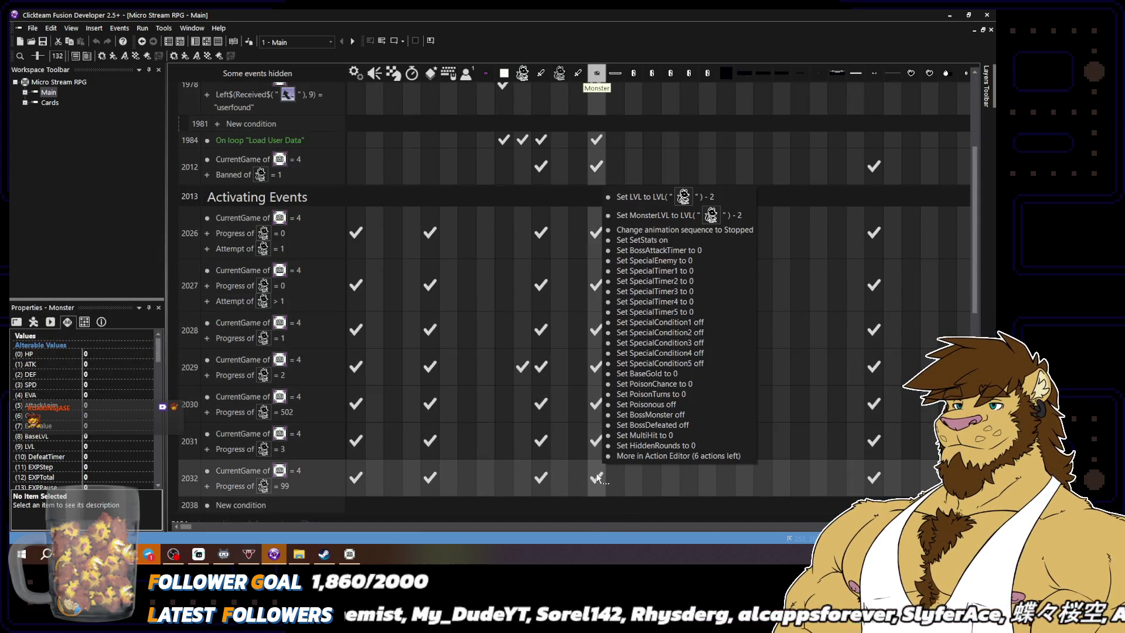
scroll(598, 478, down, 5)
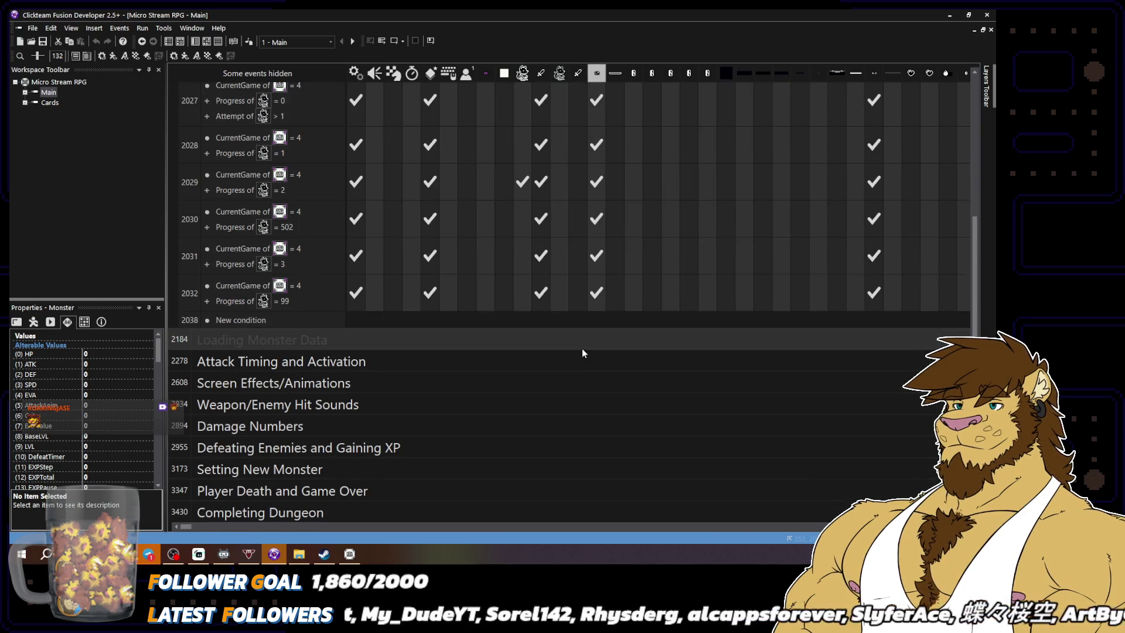
double_click(586, 340)
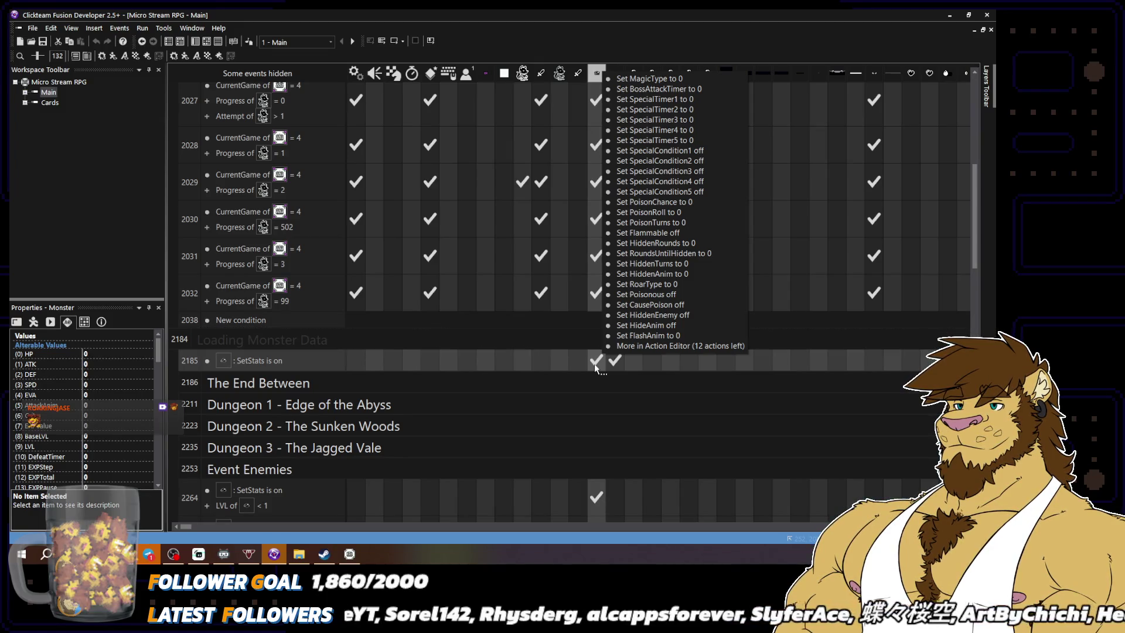
List event 2185's Monster actions, then return to the event grid
double_click(594, 363)
scroll(595, 364, down, 7)
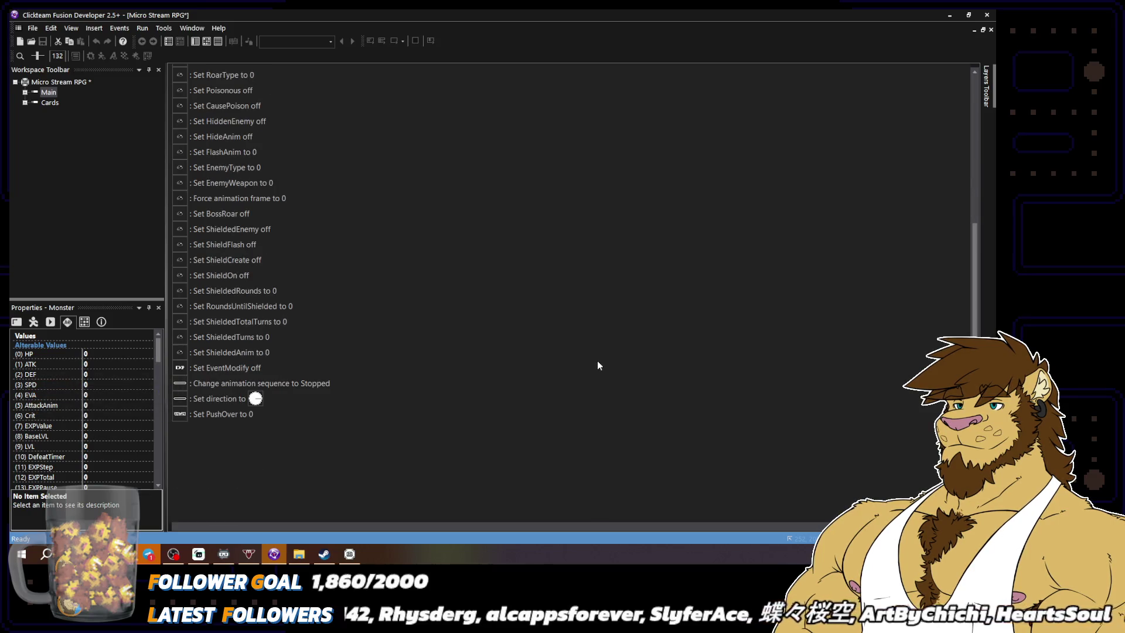
scroll(598, 363, up, 7)
click(197, 41)
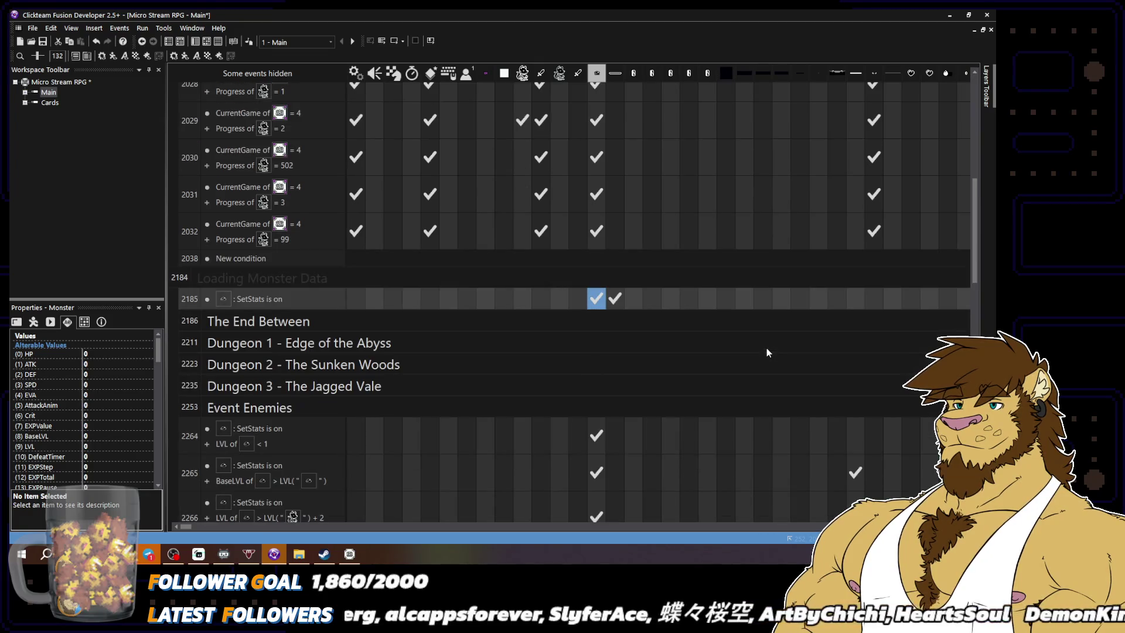
Review the Monster actions in events 2265 and 2272, then collapse Loading Monster Data
click(572, 320)
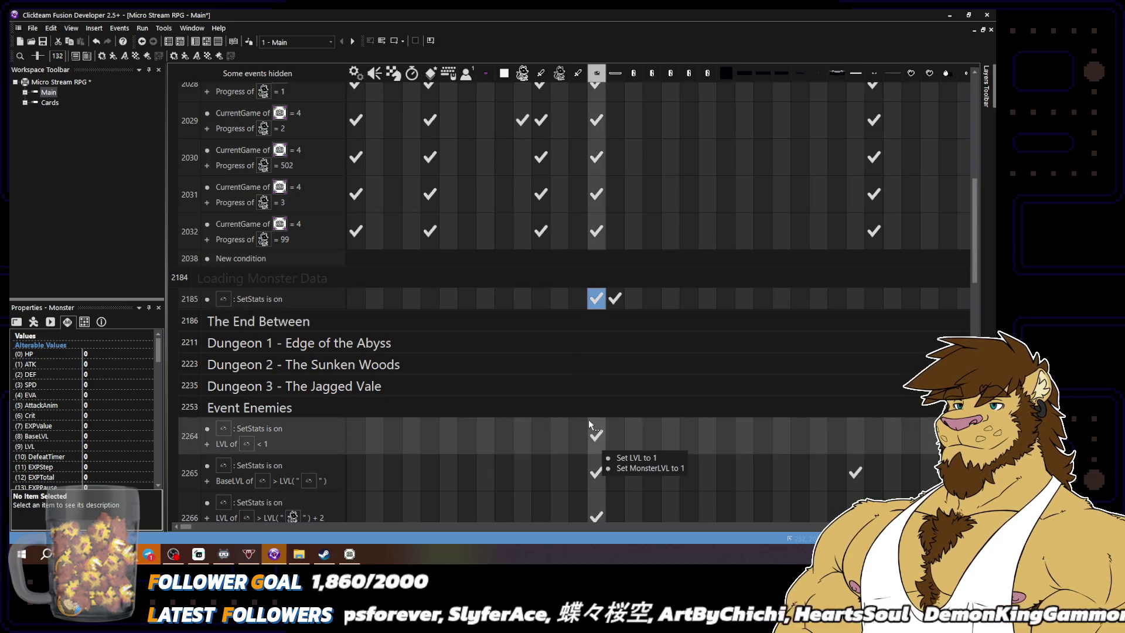
click(596, 484)
scroll(760, 424, down, 5)
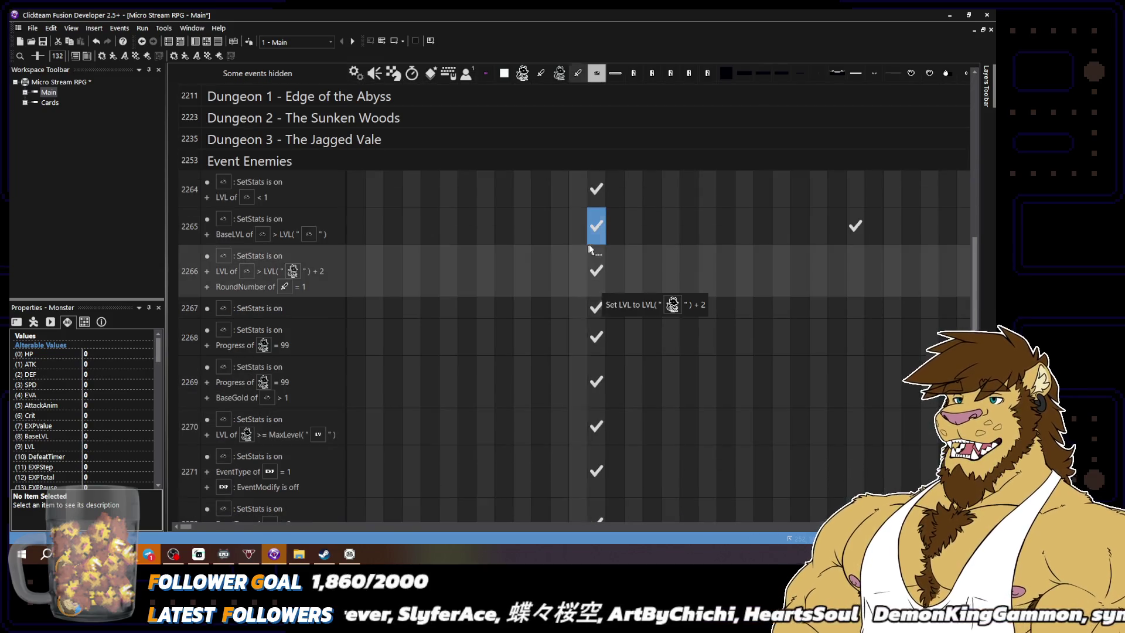
mouse_move(596, 341)
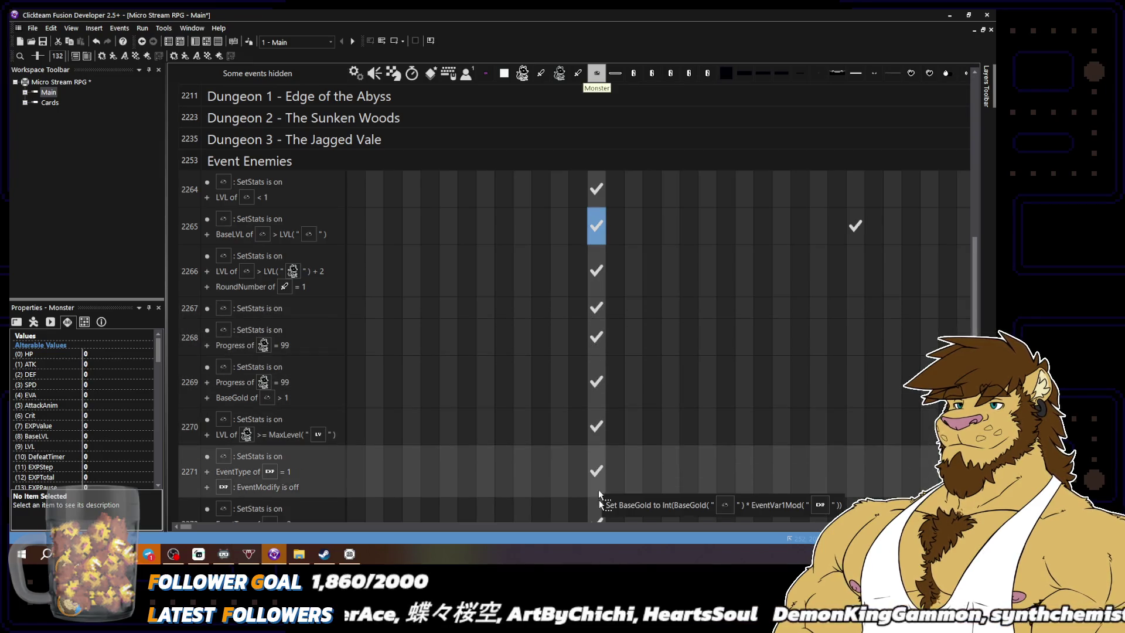
click(601, 519)
scroll(720, 363, down, 3)
mouse_move(597, 384)
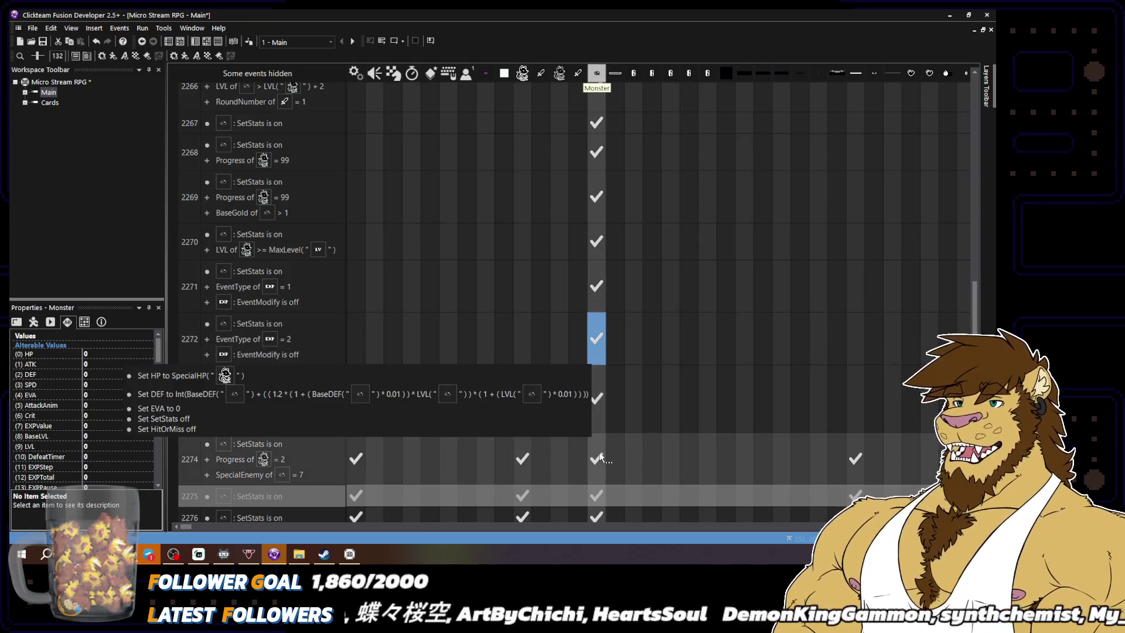
scroll(600, 456, down, 2)
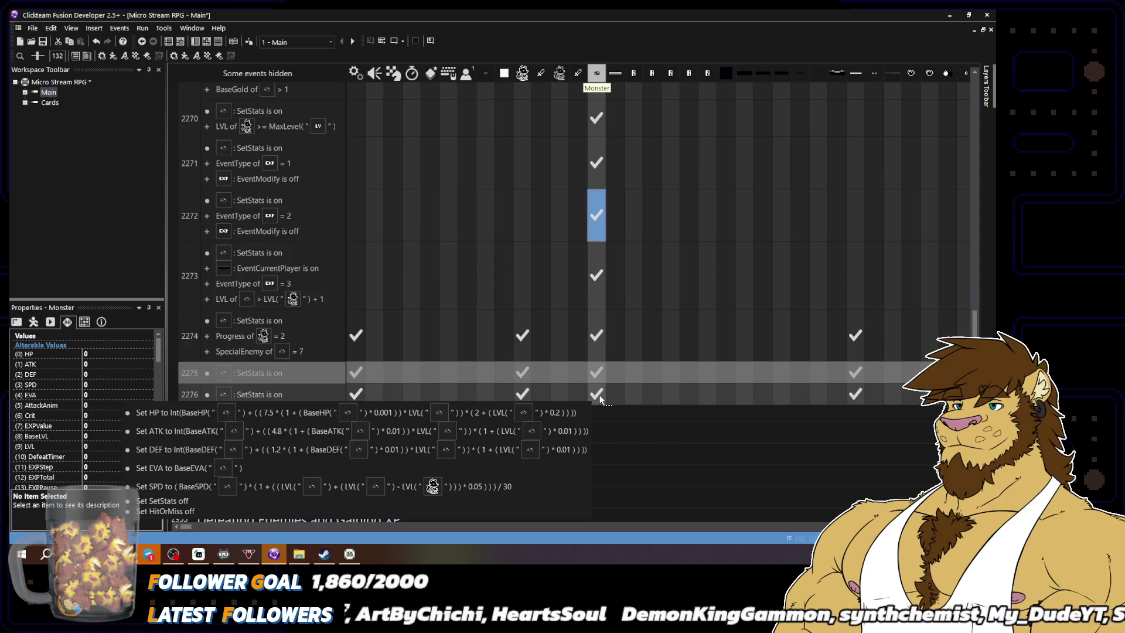
scroll(600, 395, up, 8)
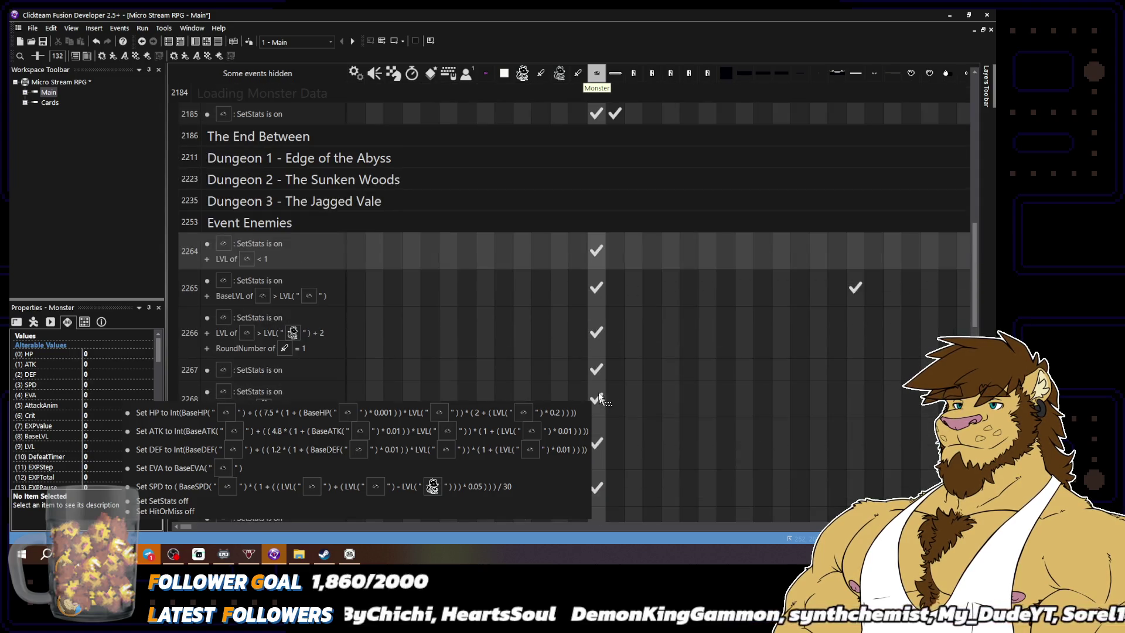
double_click(537, 209)
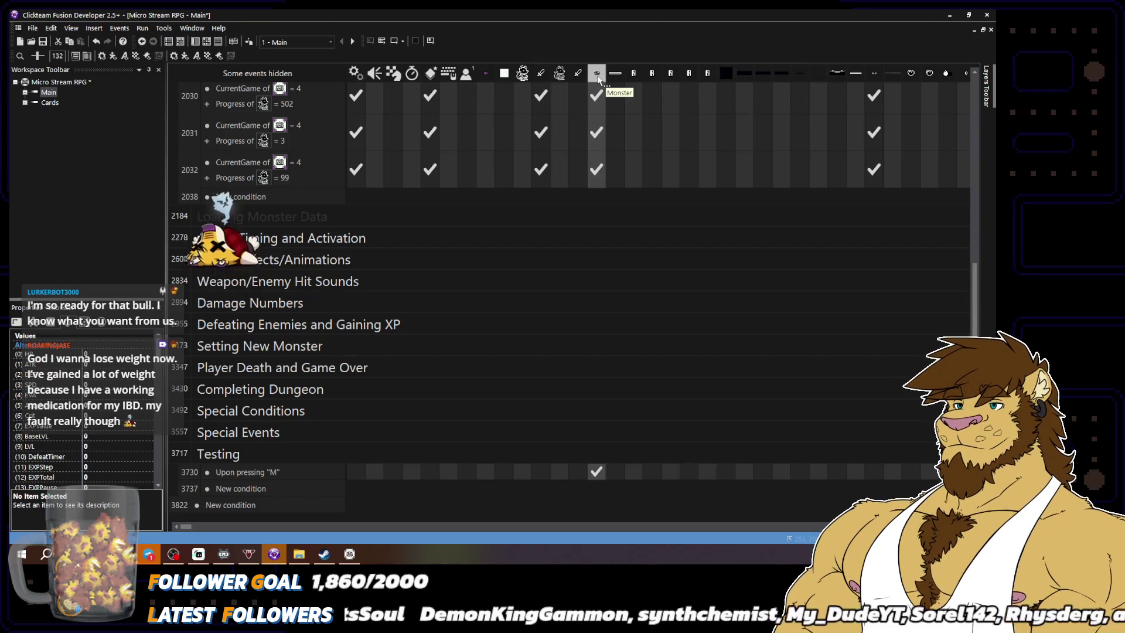
Dismiss event 2031's action list and expand the Setting New Monster group
click(597, 132)
click(587, 315)
click(588, 316)
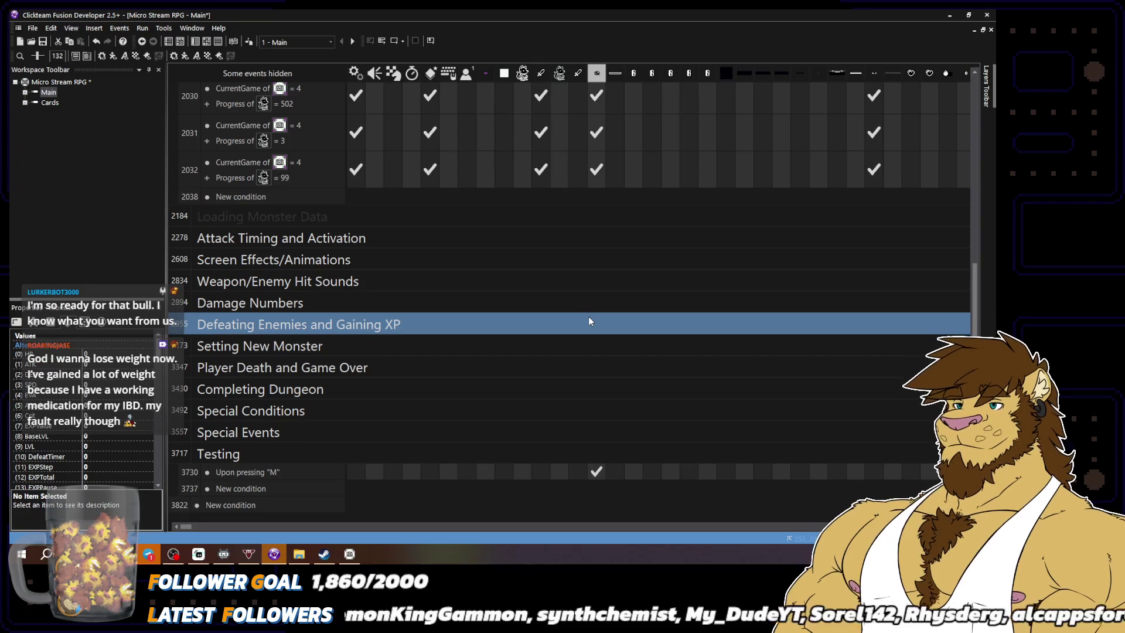
double_click(589, 339)
Check event 3174's Monster actions, collapse the group, and review event 1974's Monster actions
click(596, 389)
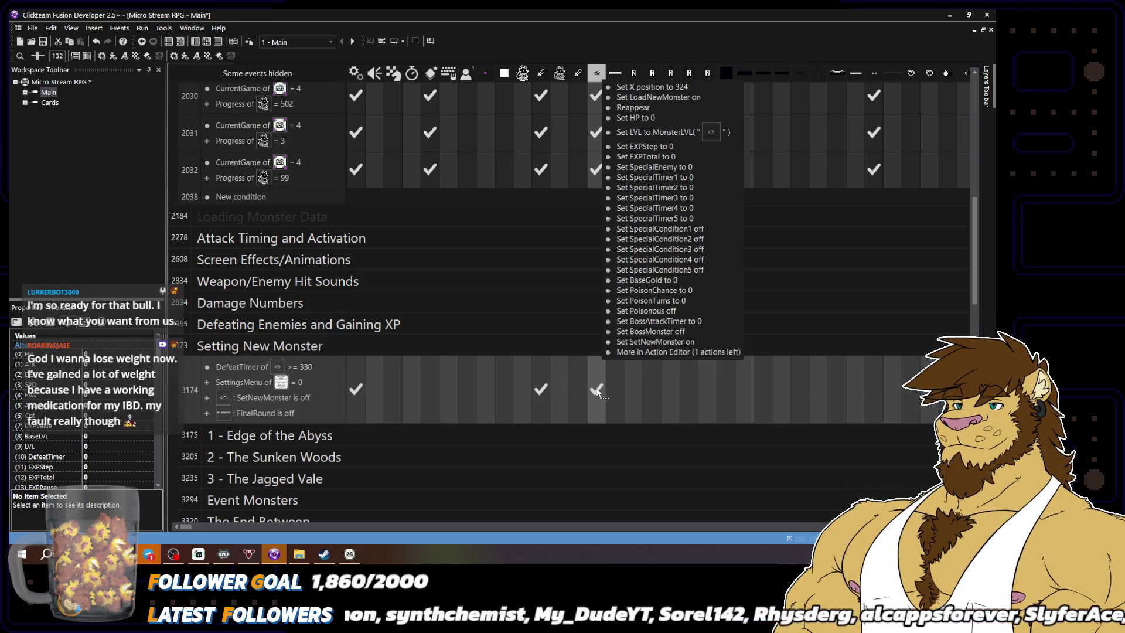
mouse_move(597, 396)
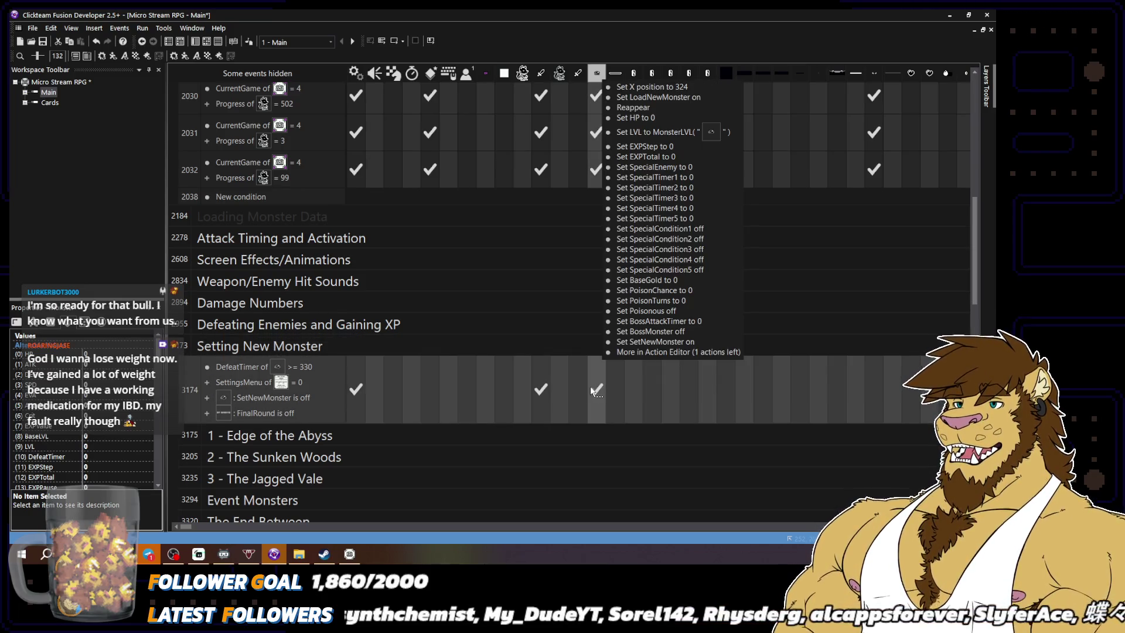
double_click(575, 351)
scroll(649, 364, up, 5)
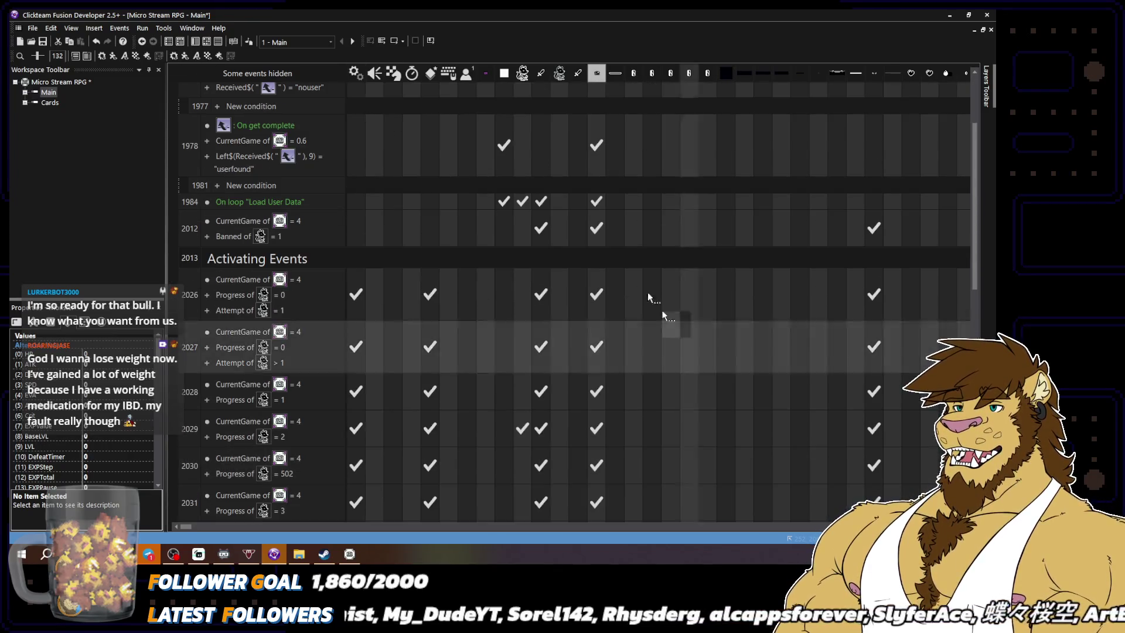
scroll(639, 316, up, 3)
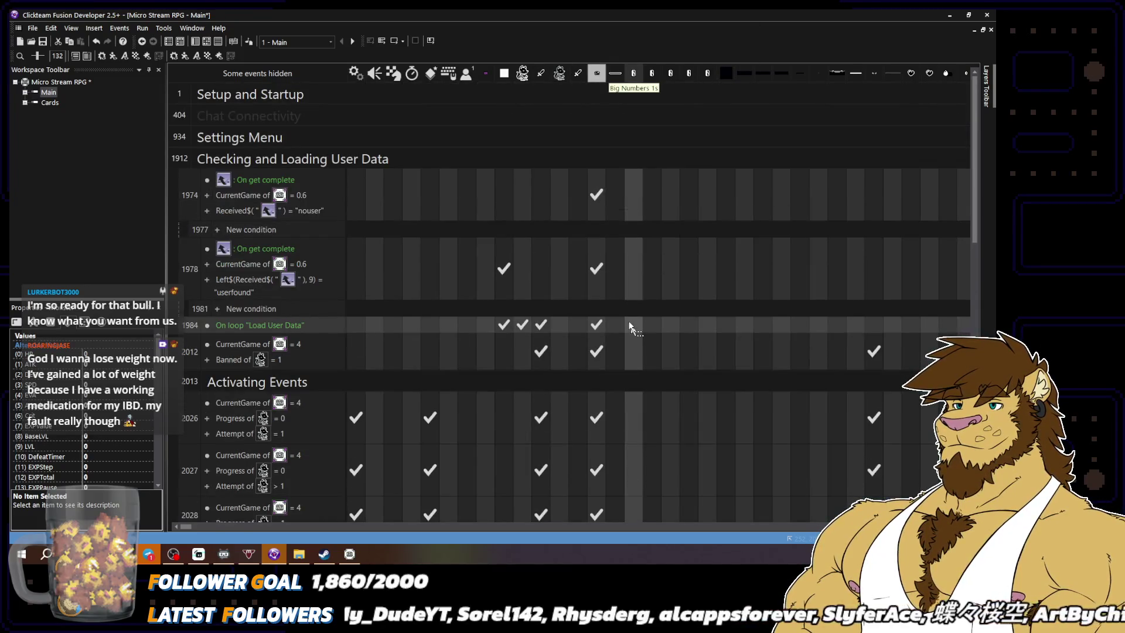
mouse_move(599, 178)
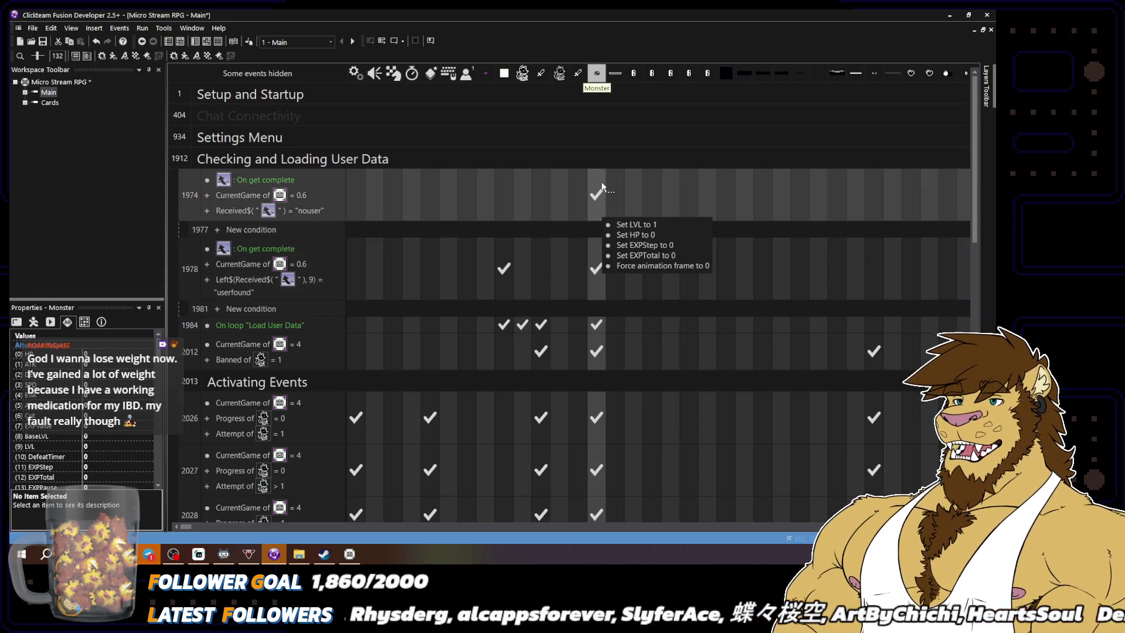
right_click(602, 184)
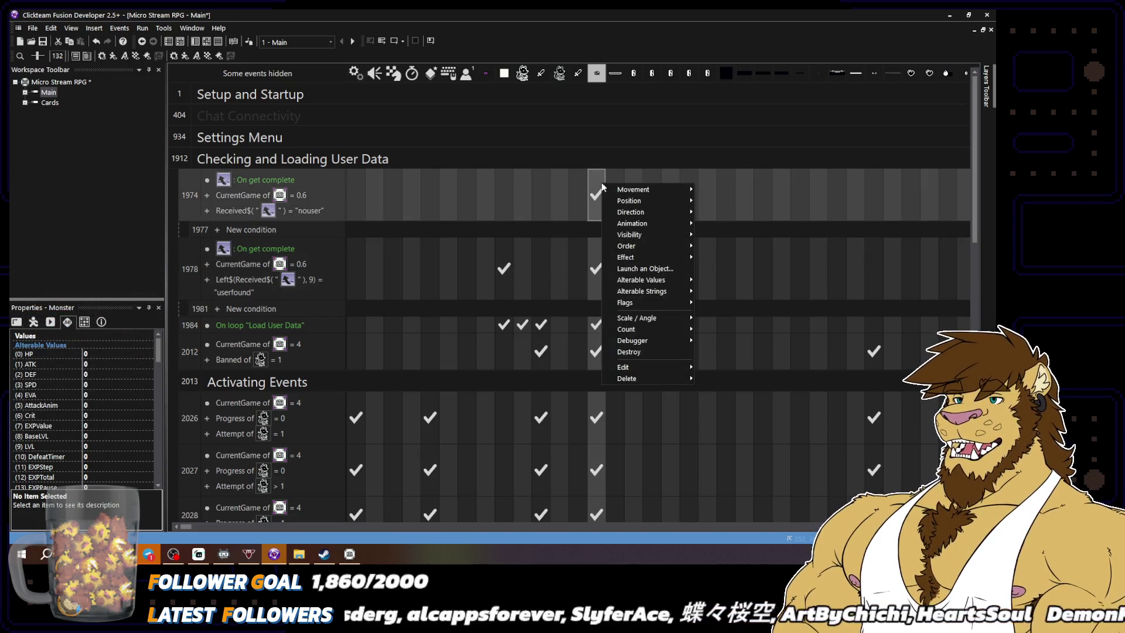
mouse_move(691, 198)
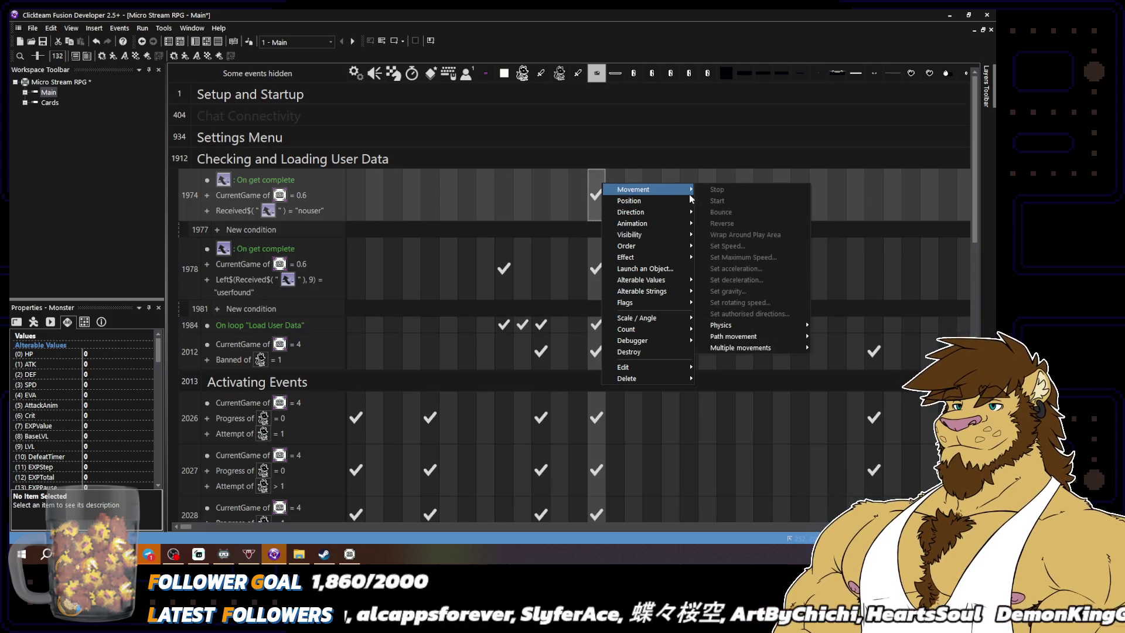
mouse_move(656, 200)
click(738, 223)
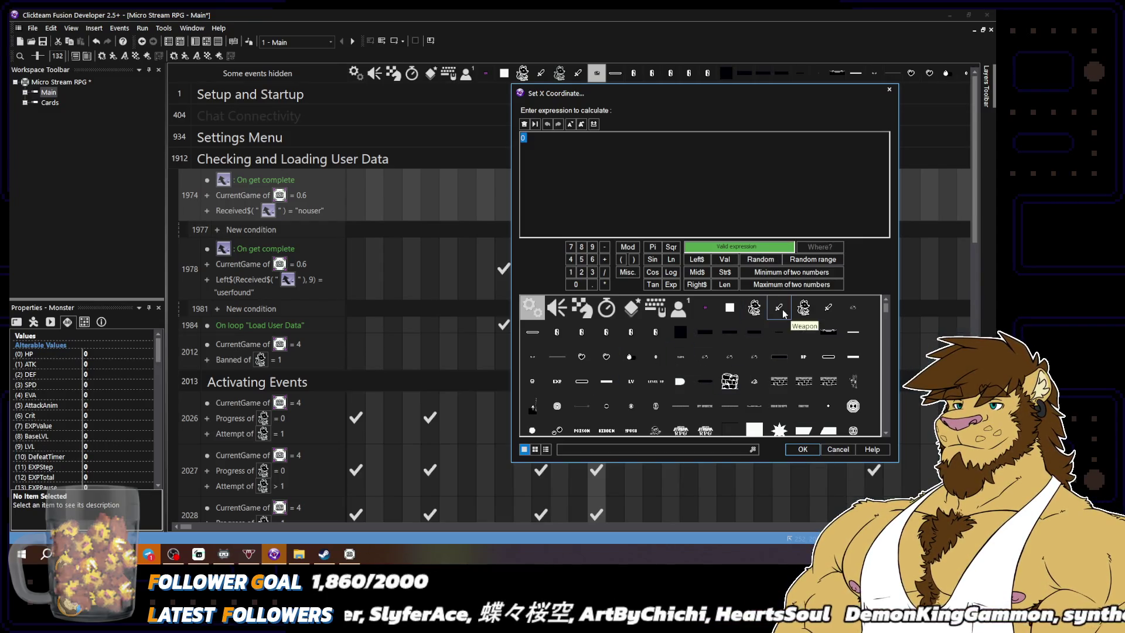
click(844, 307)
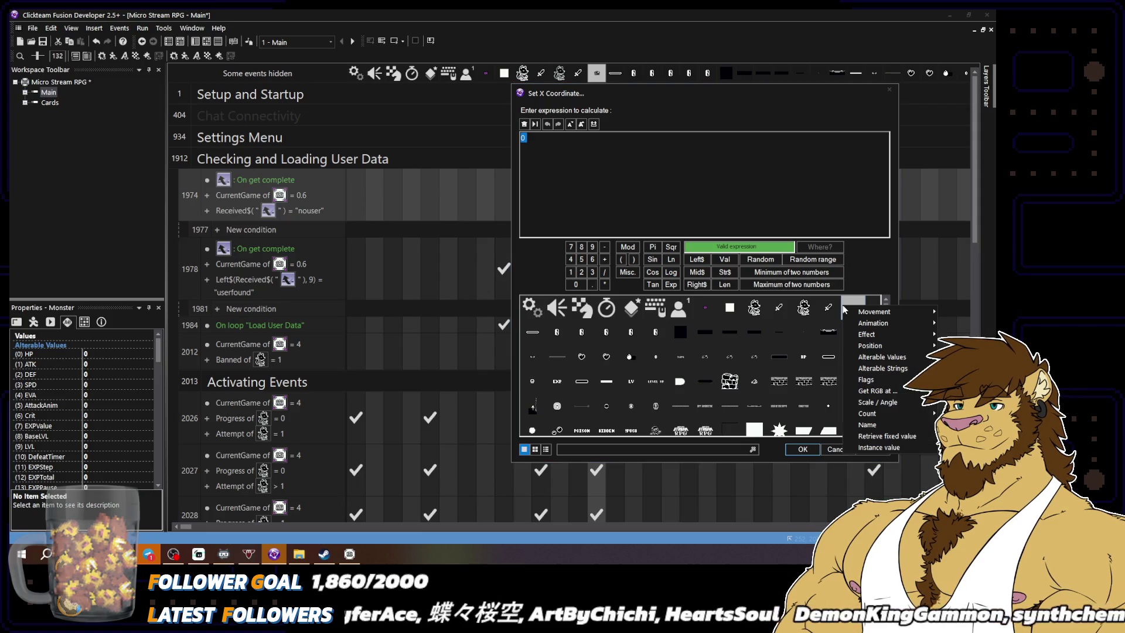
click(846, 224)
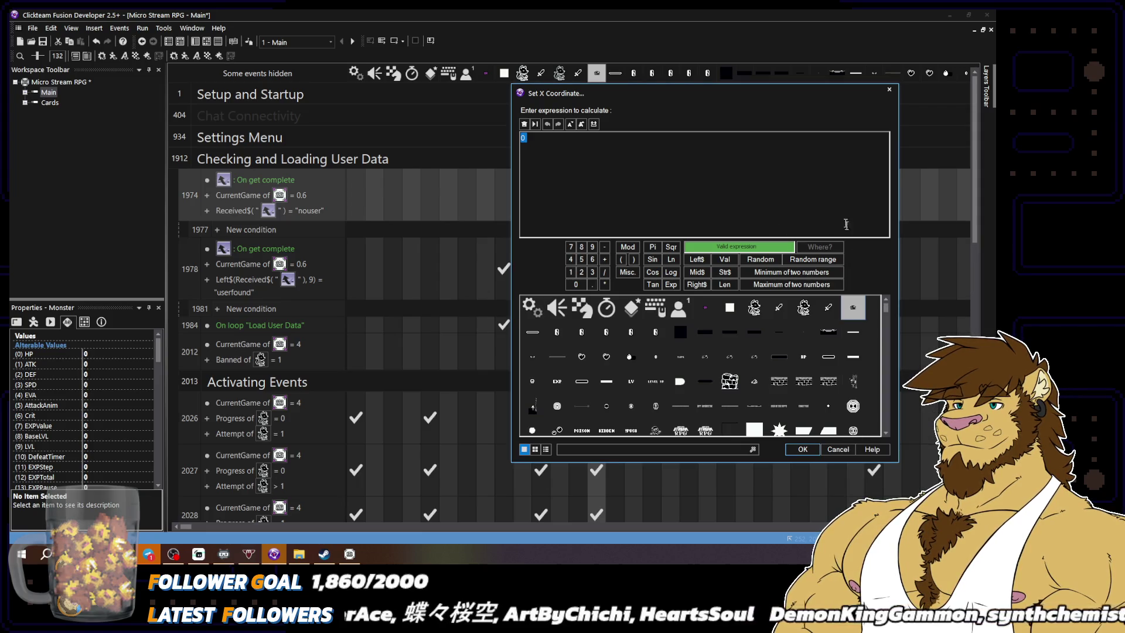
click(849, 450)
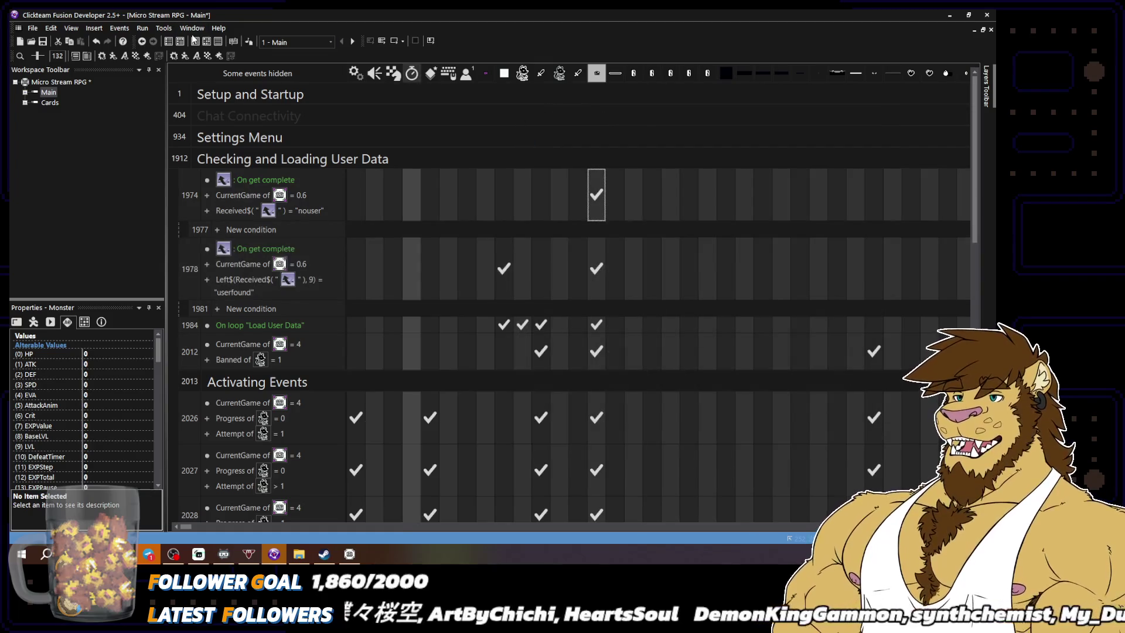
key(ctrl+m)
click(619, 333)
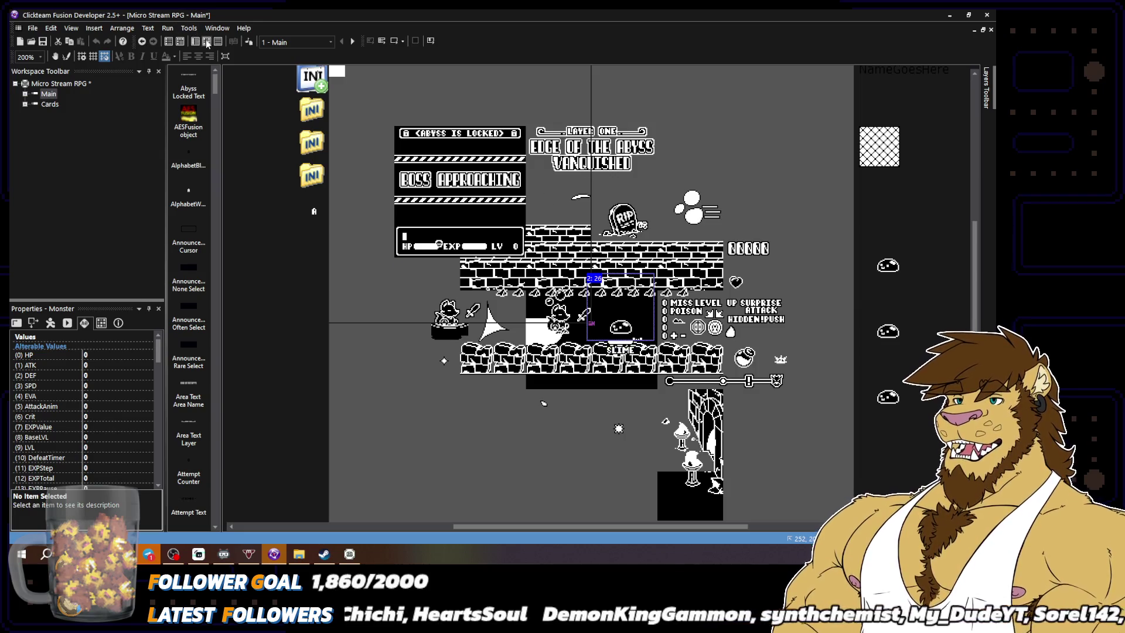
Filter to Monster events and give event 1974 a Set X position of 25
key(ctrl+e)
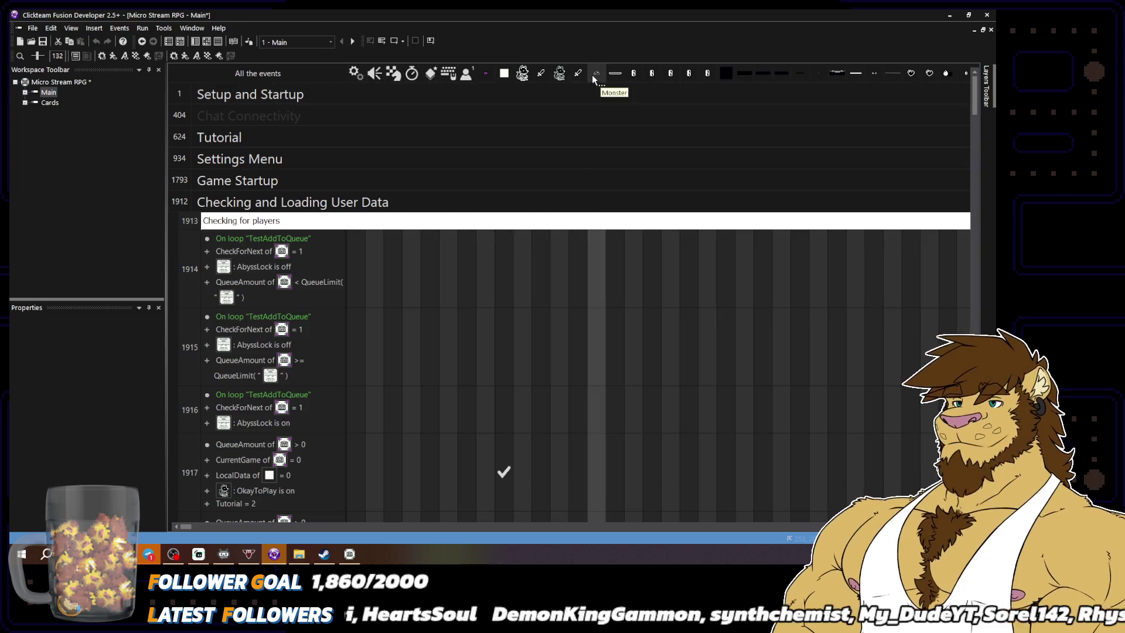
click(595, 73)
click(598, 186)
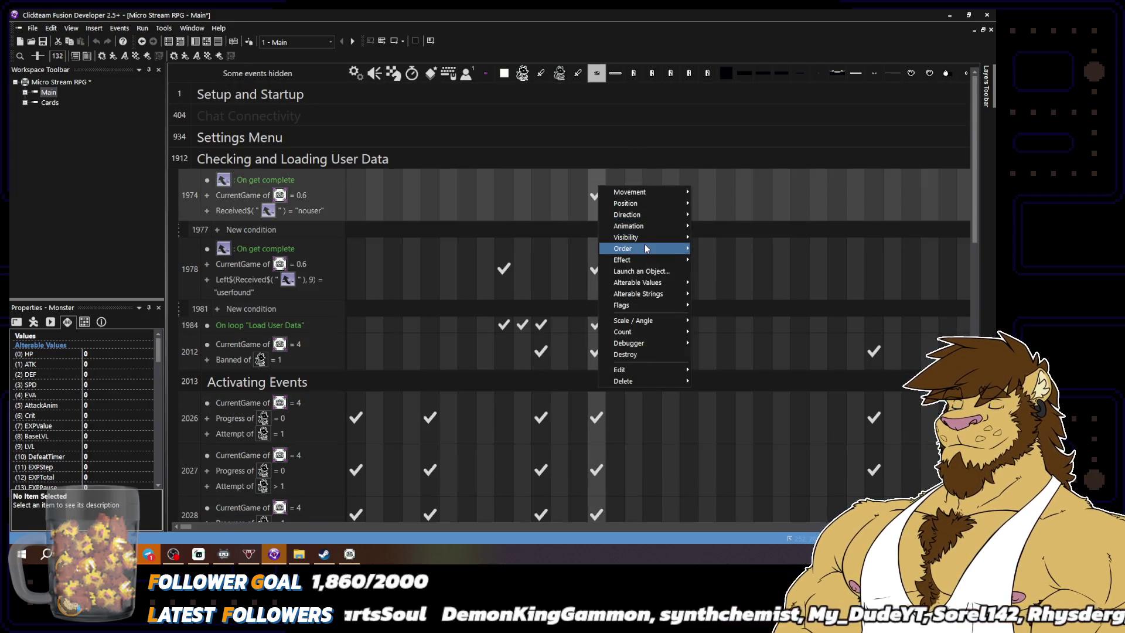
click(735, 226)
text(25)
key(Return)
Add a Set Y coordinate of 208 to event 1974's Monster actions
click(594, 191)
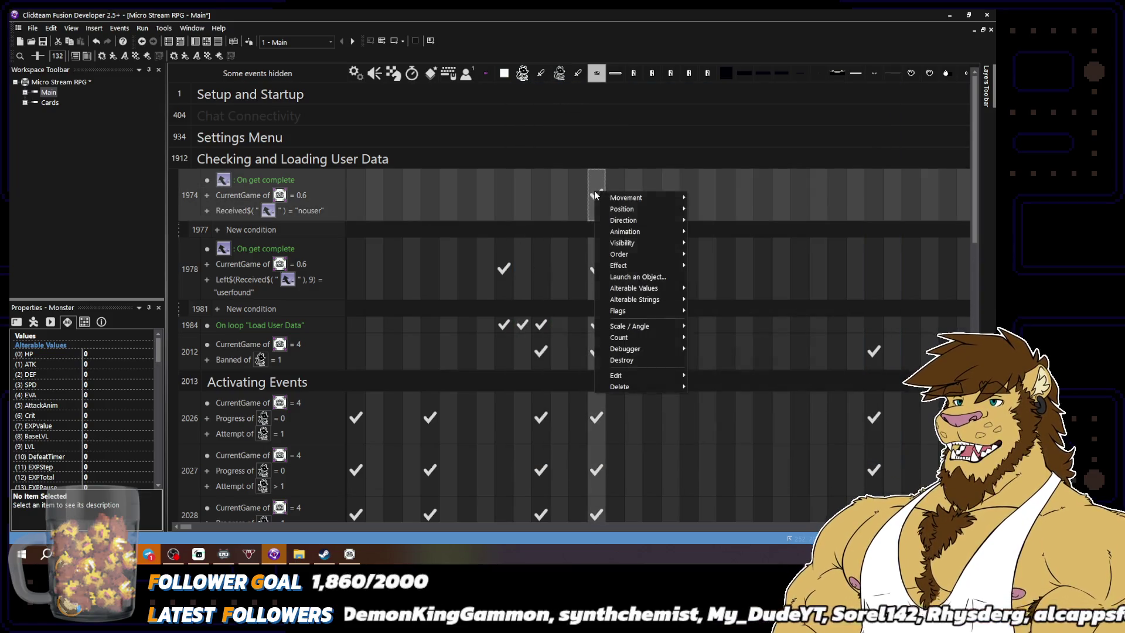
mouse_move(622, 209)
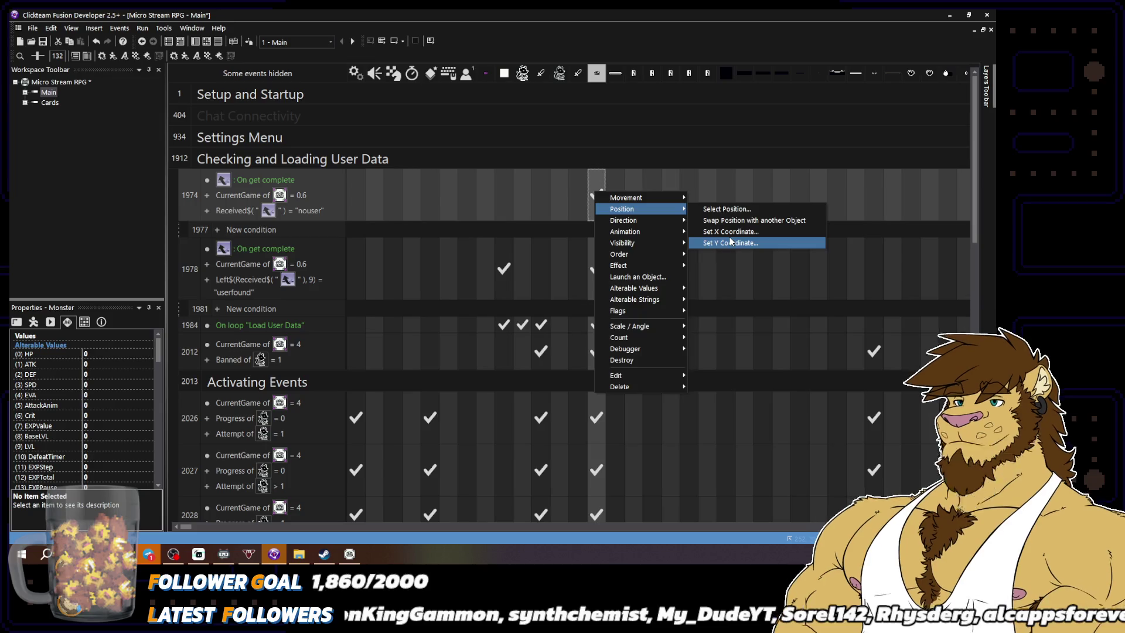
click(729, 240)
key(Return)
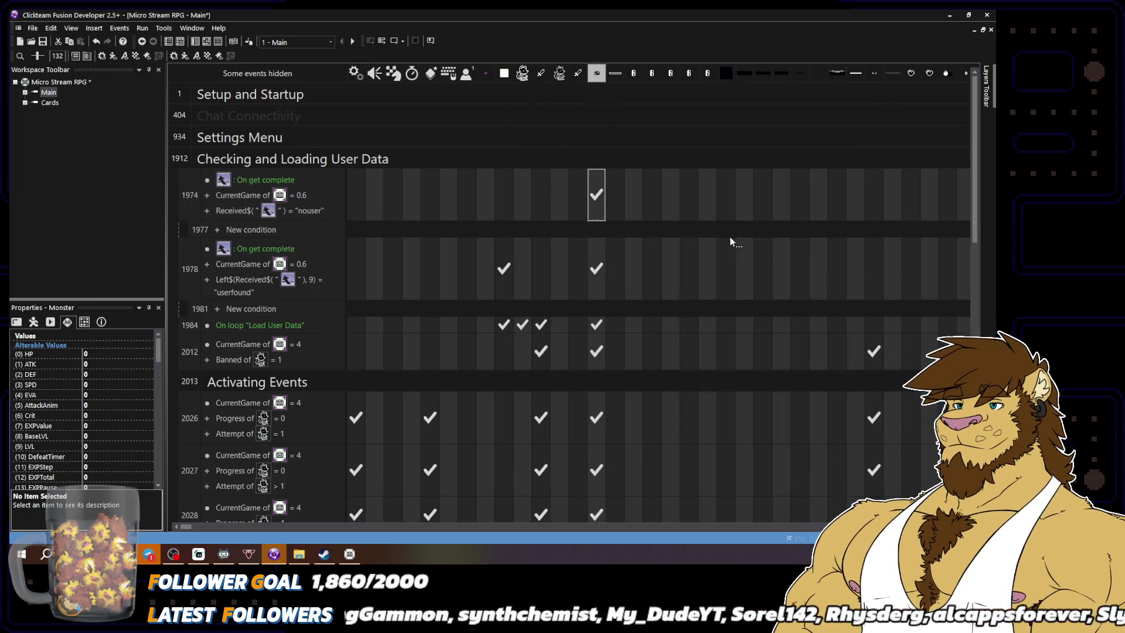
Move event 1974's Set X position action above the CurrentRound action
double_click(594, 195)
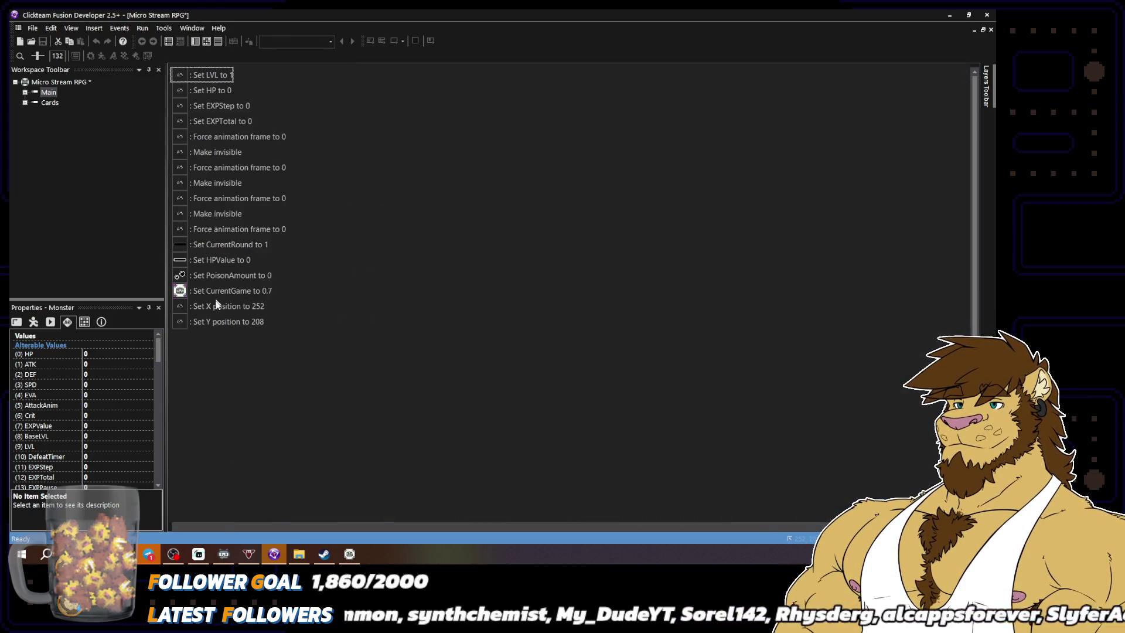
mouse_move(225, 308)
mouse_down()
mouse_move(216, 239)
mouse_move(221, 262)
mouse_up()
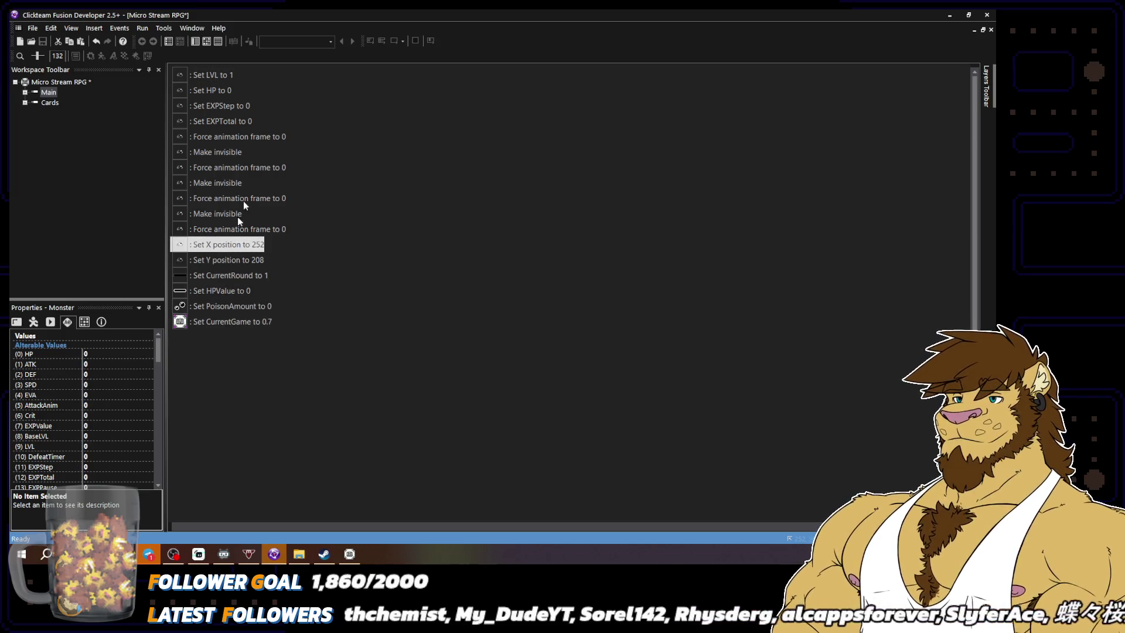
click(208, 41)
Select the Set X position to 252 action in another event's action list
double_click(593, 258)
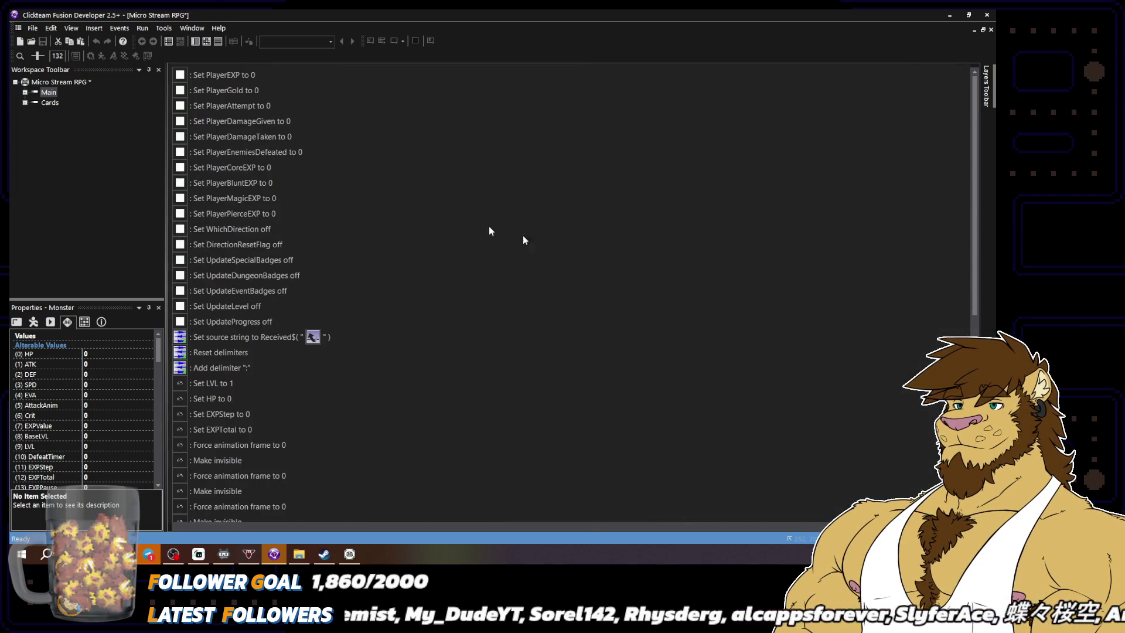
scroll(329, 367, down, 4)
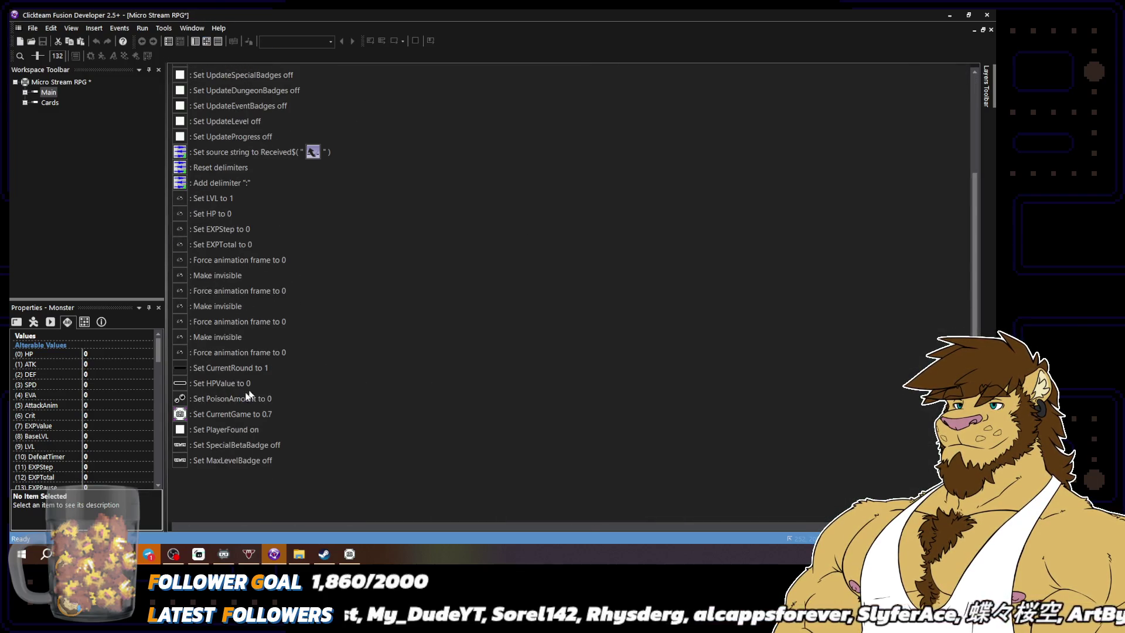
click(205, 367)
click(207, 42)
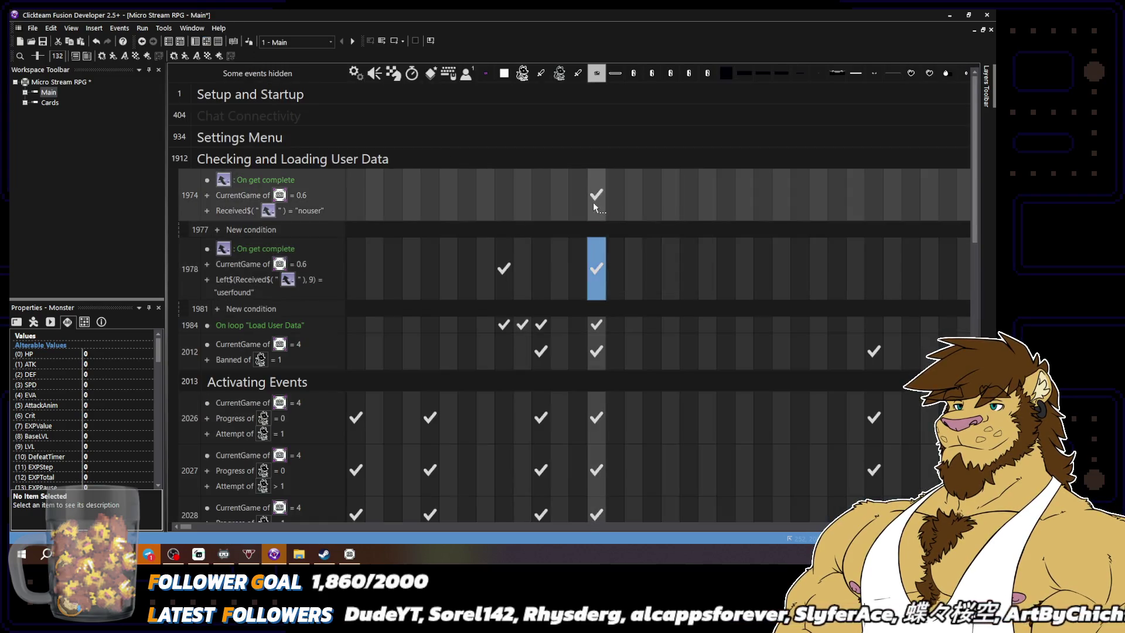
Paste the Set Y position to 208 action into event 1978's Monster actions
double_click(593, 203)
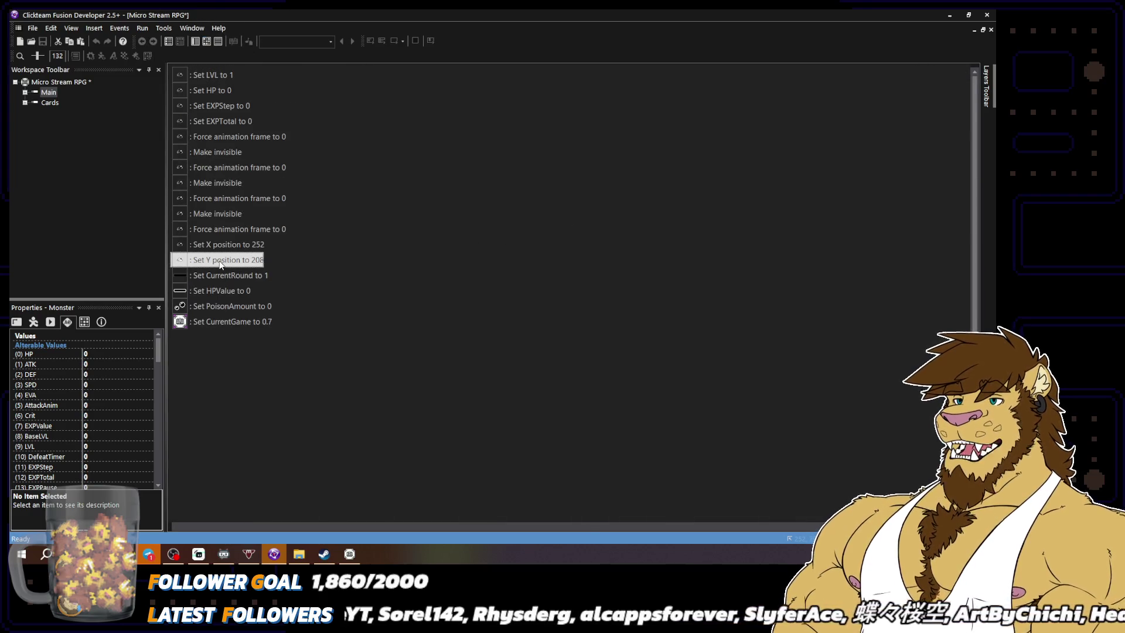
click(206, 44)
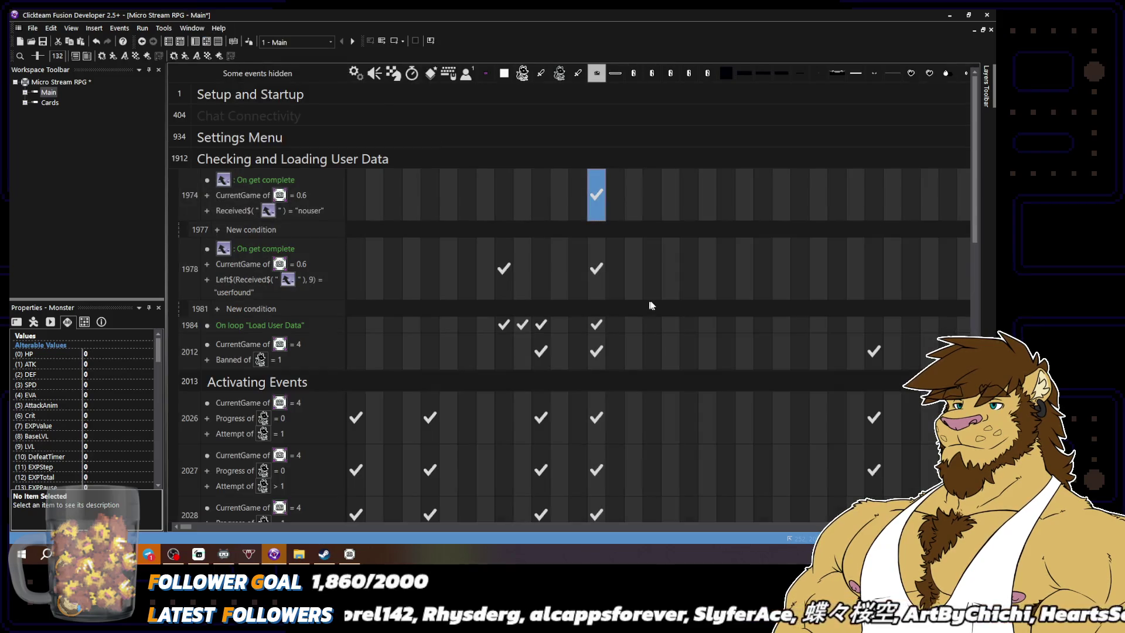
mouse_move(598, 268)
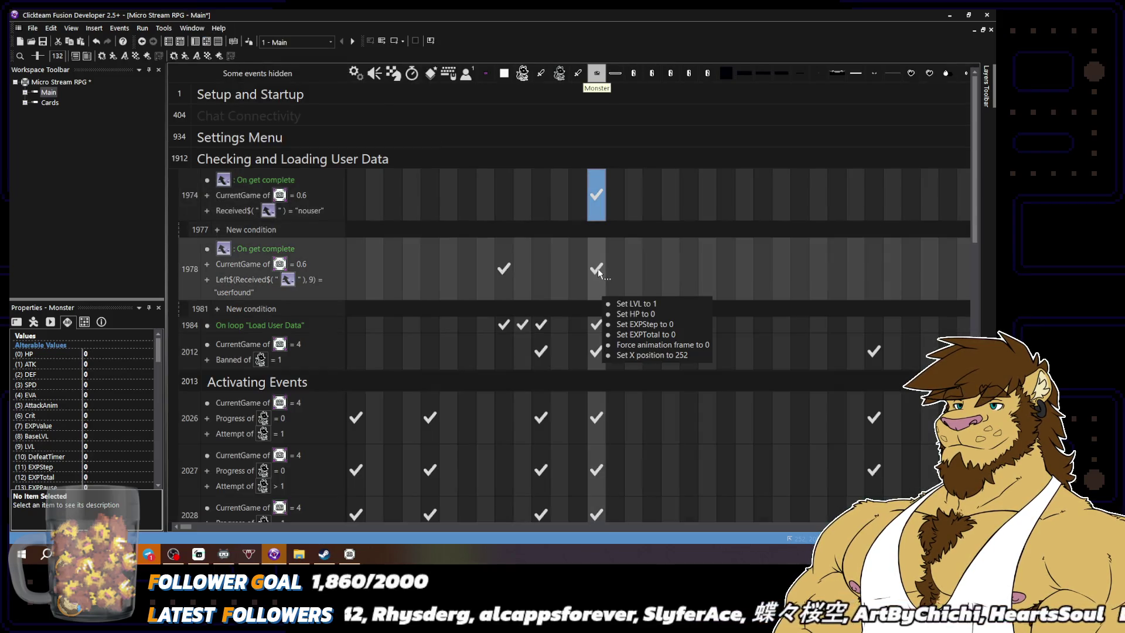
double_click(598, 269)
scroll(268, 339, down, 4)
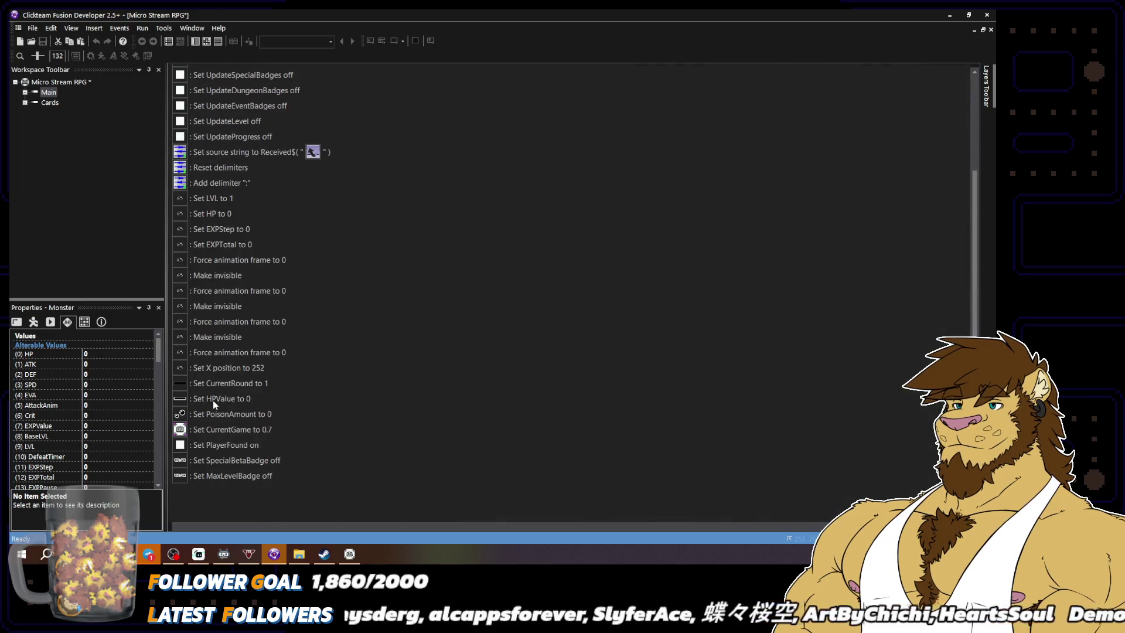
key(ctrl+v)
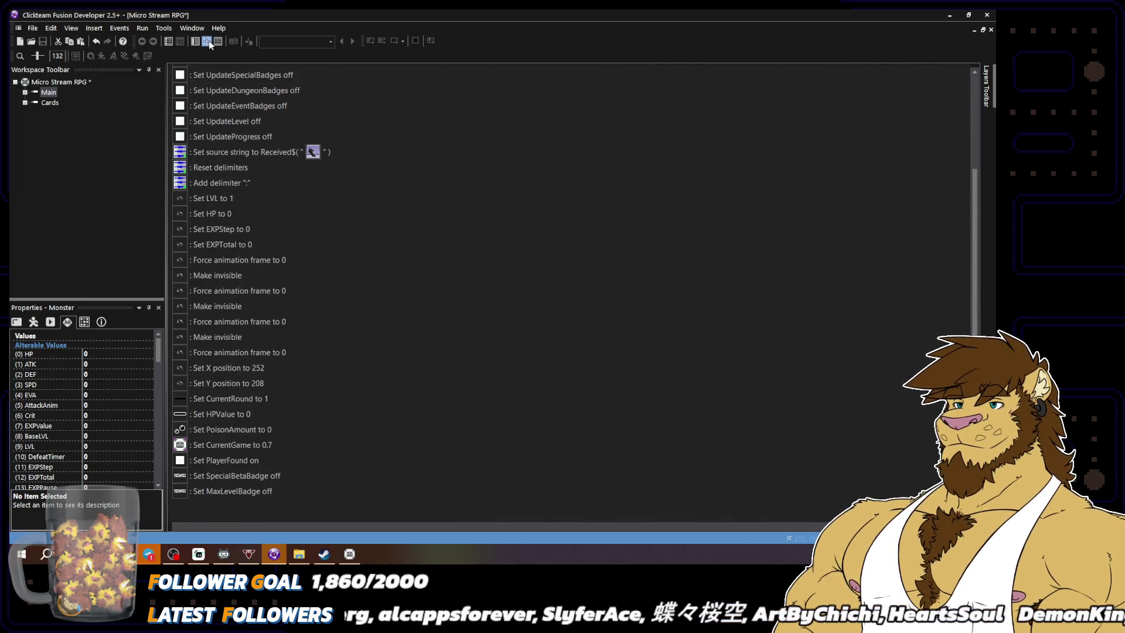
click(209, 41)
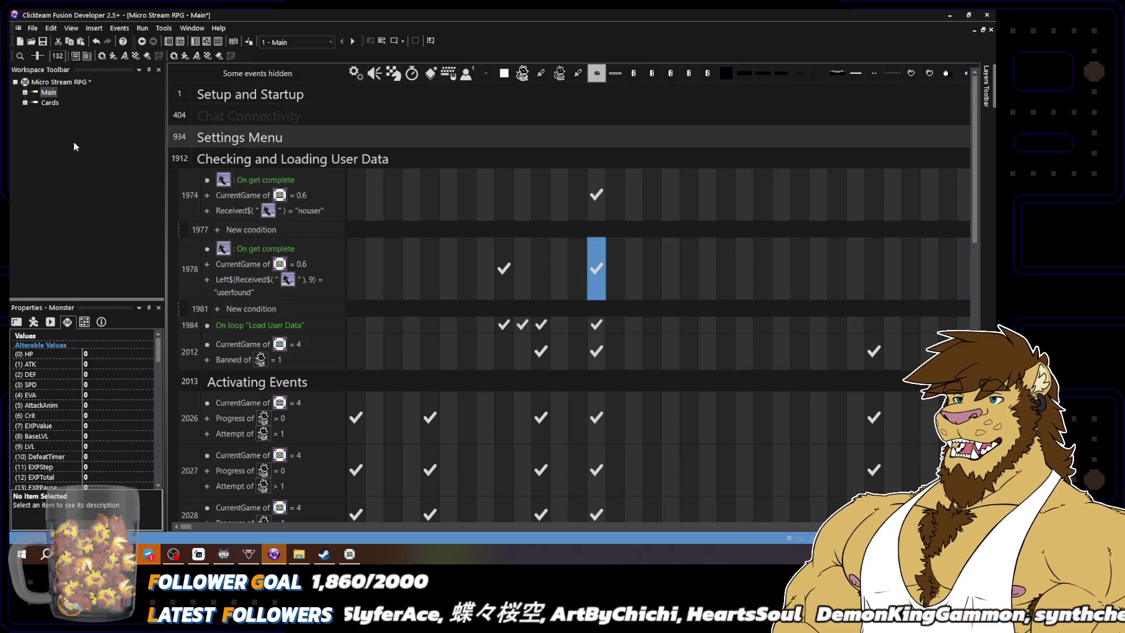
Save the project and open event 1984's Monster action list
click(33, 27)
click(50, 73)
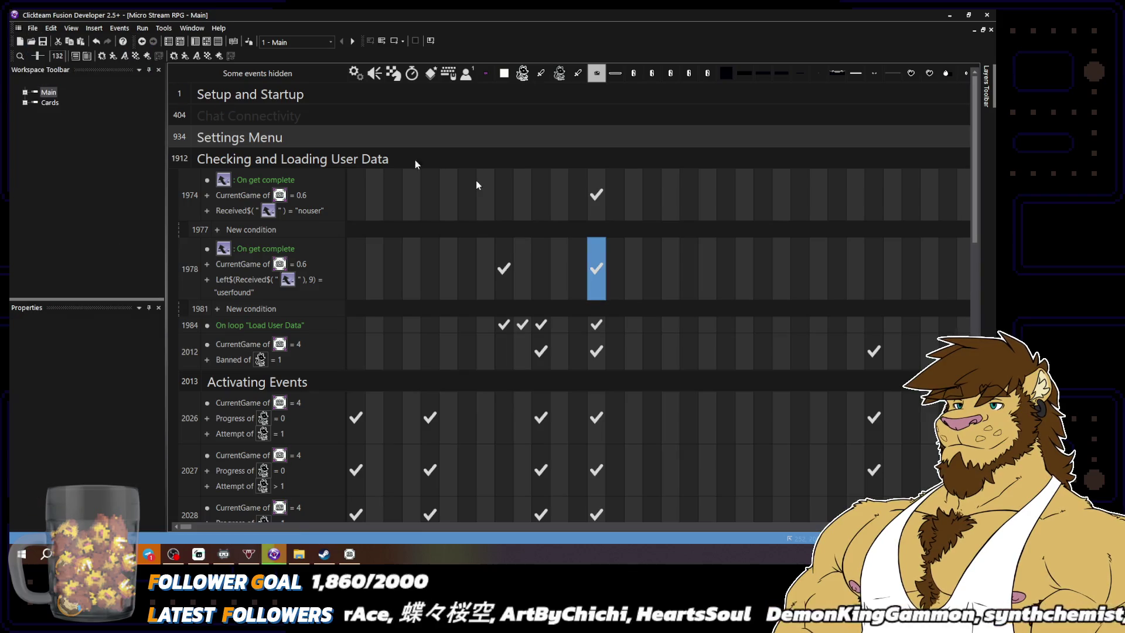
mouse_move(603, 321)
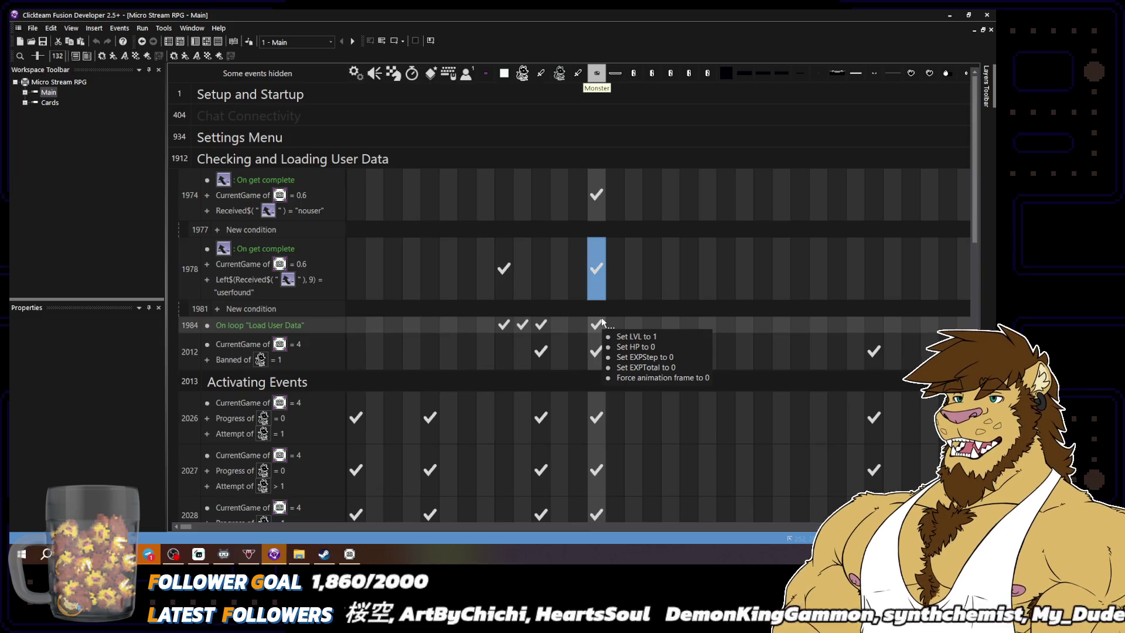
click(597, 324)
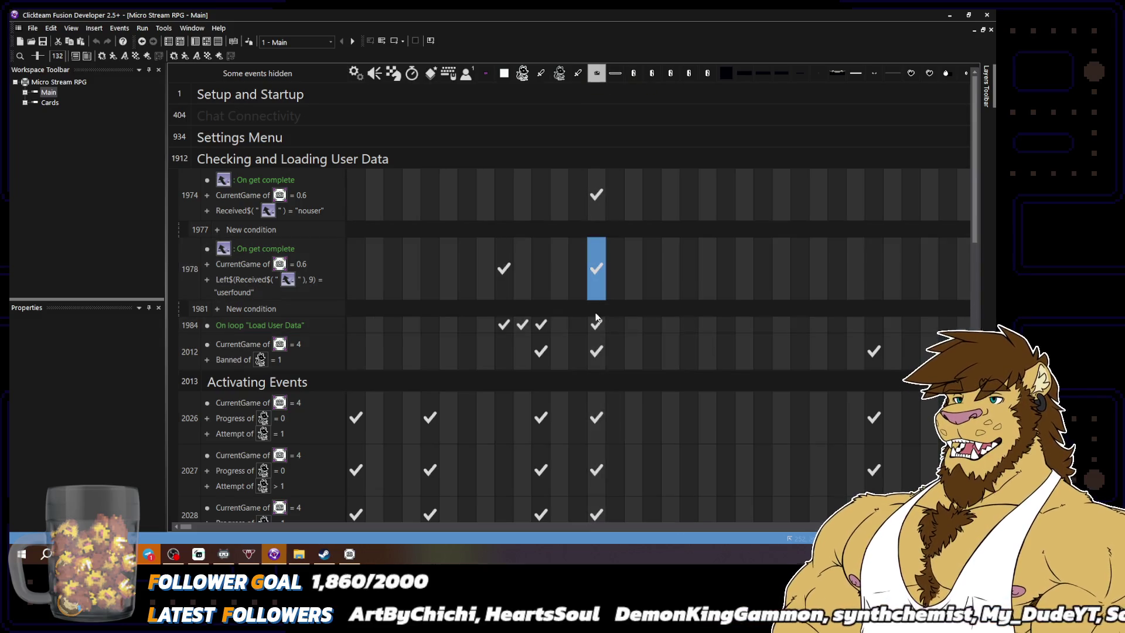
double_click(598, 332)
Paste the Set Y position to 208 action into event 1984's Monster actions
scroll(288, 424, down, 4)
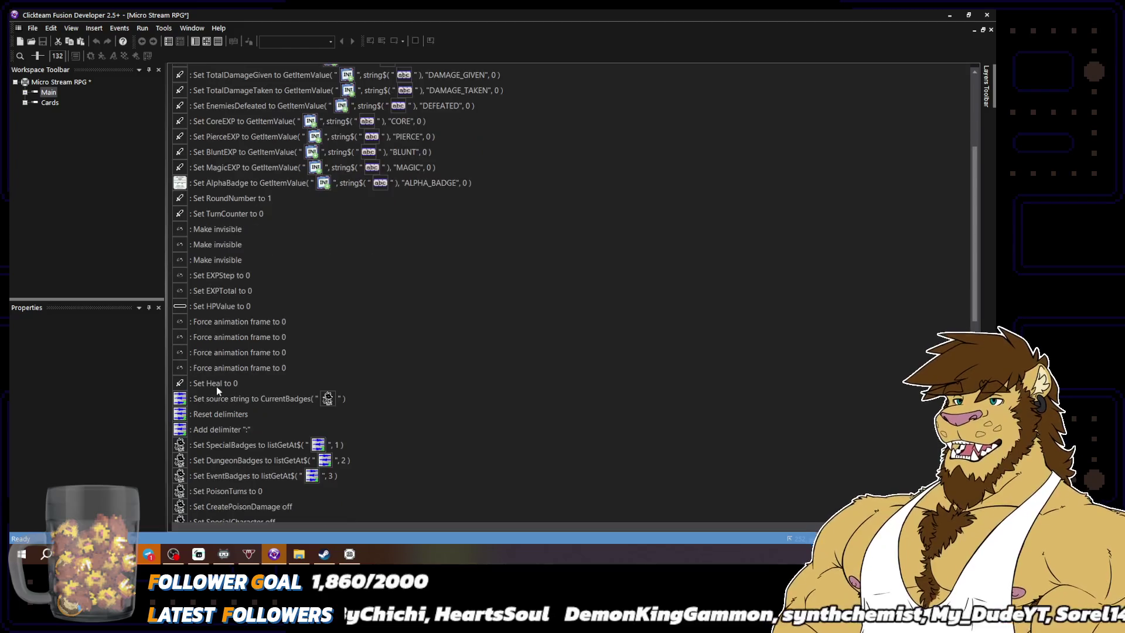
scroll(331, 415, down, 5)
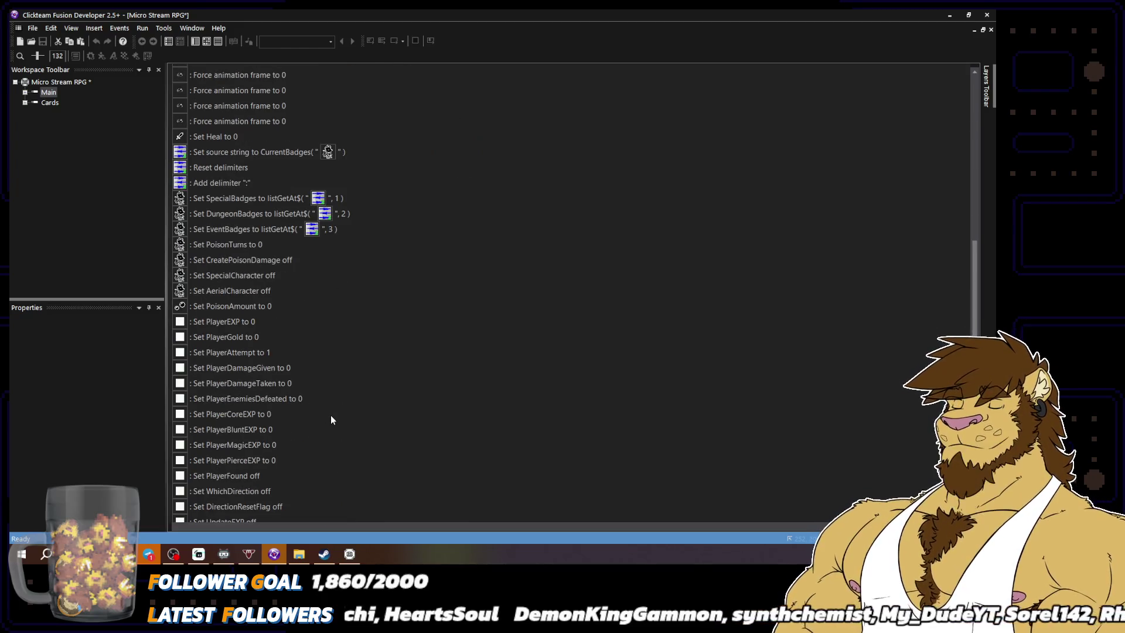
scroll(331, 415, down, 2)
scroll(331, 415, up, 10)
scroll(330, 419, down, 3)
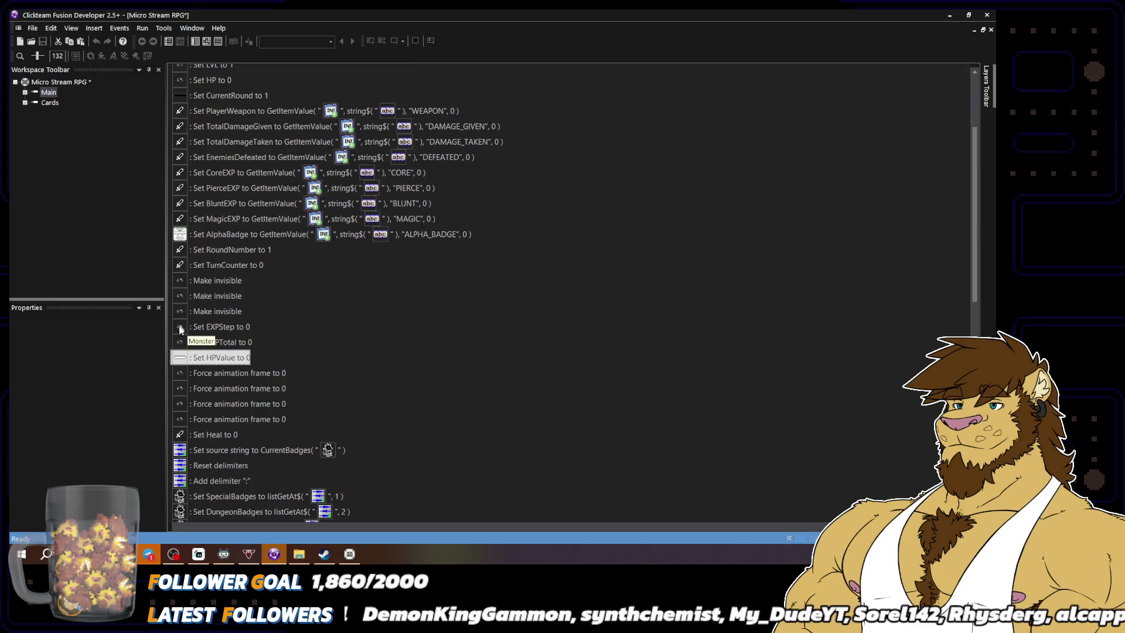
key(ctrl+v)
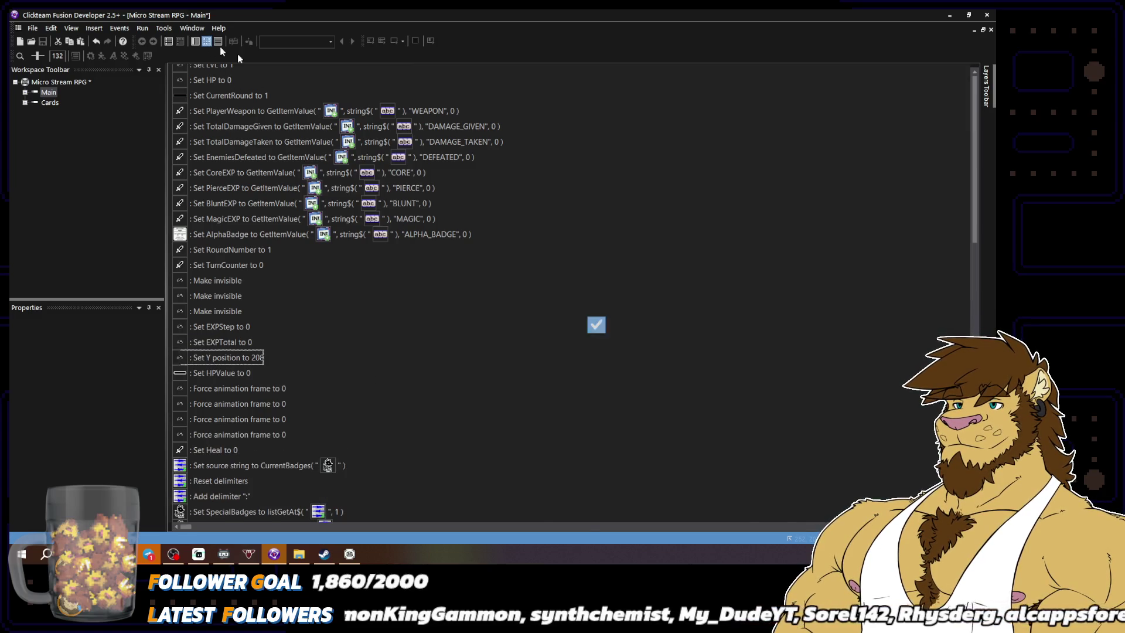
click(196, 40)
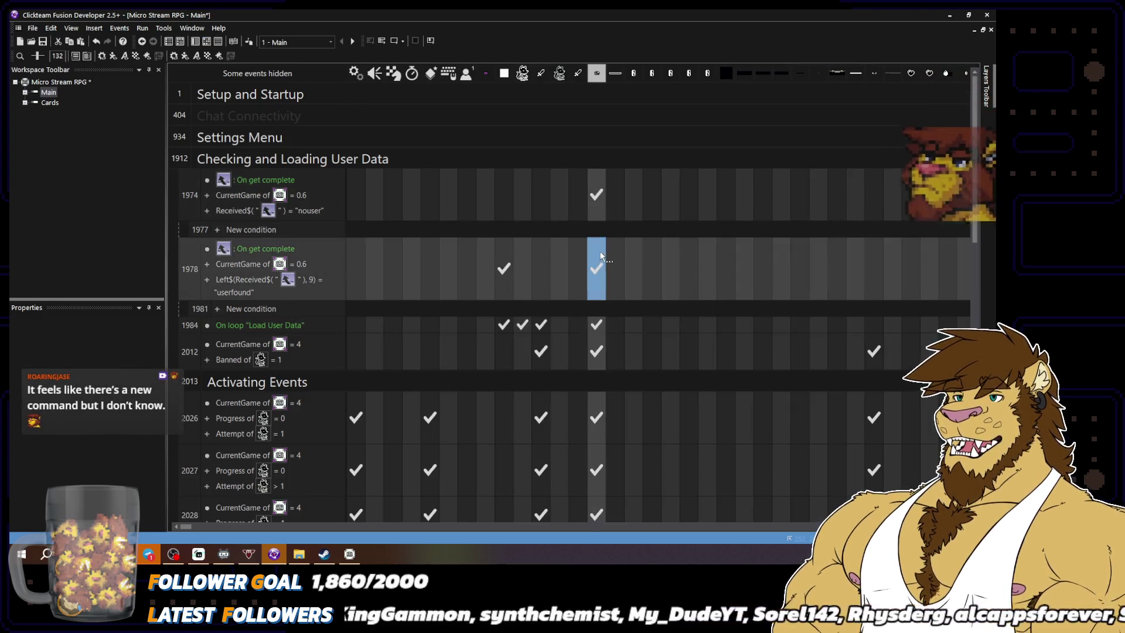
Select the Set X position to 252 action in the user-found event
double_click(601, 256)
scroll(211, 363, down, 6)
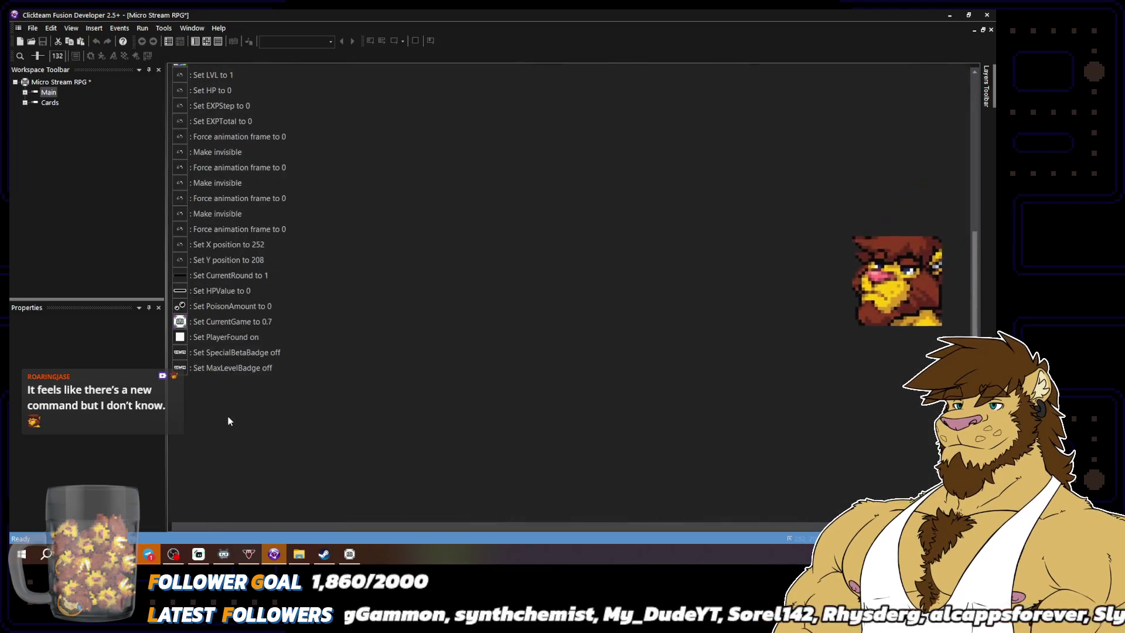
click(209, 245)
click(207, 40)
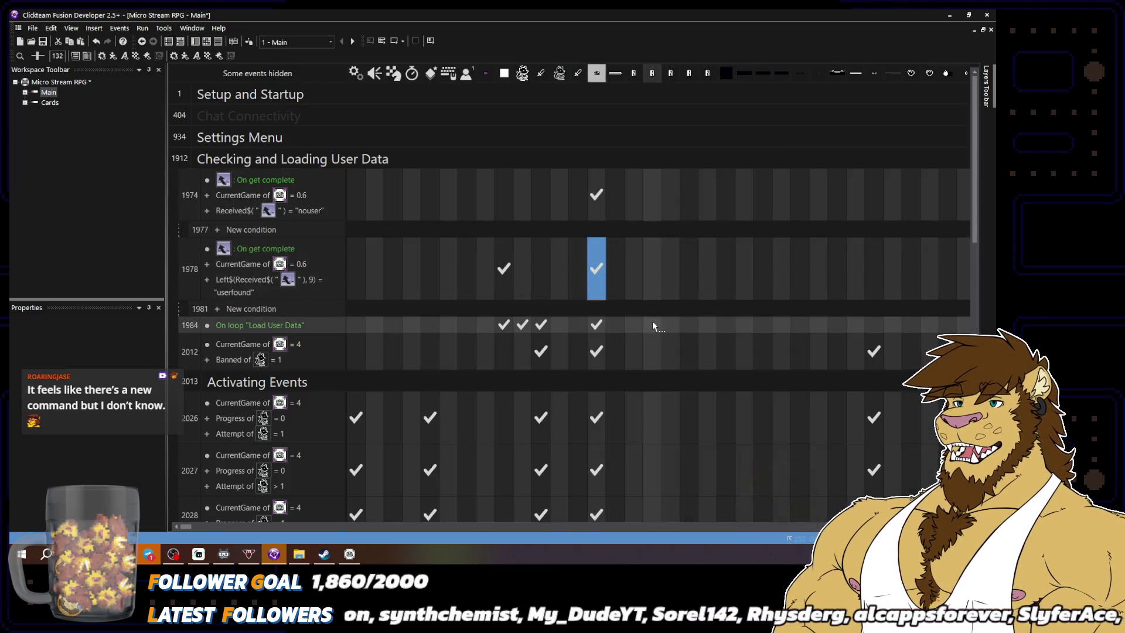
Check the Load User Data loop's Monster actions and test-run the frame
double_click(597, 325)
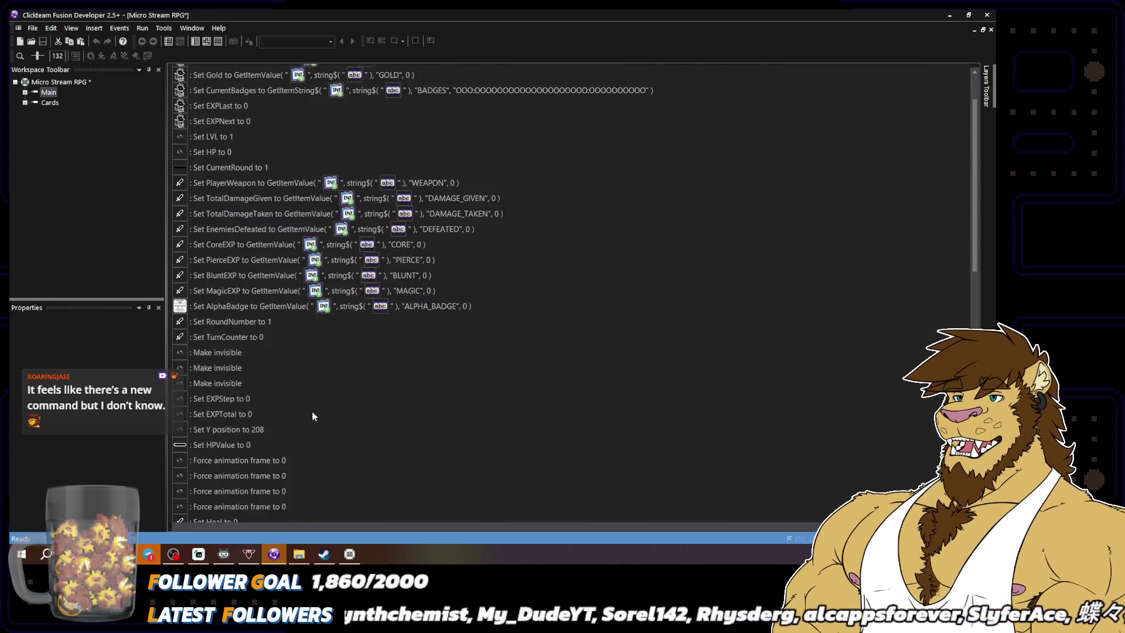
scroll(313, 416, down, 2)
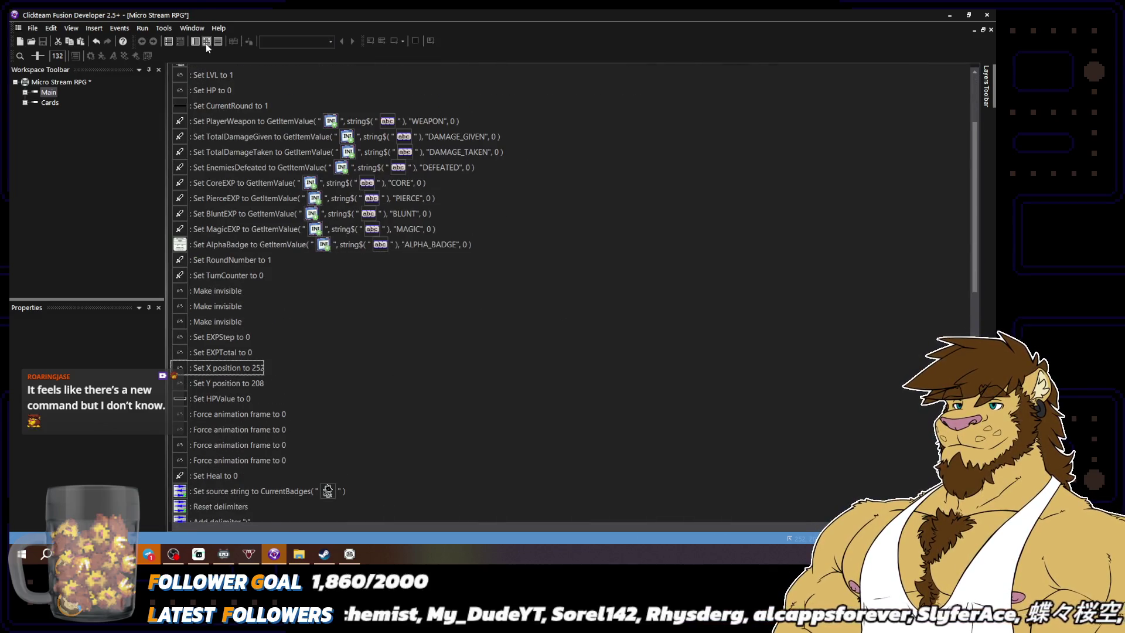
click(207, 42)
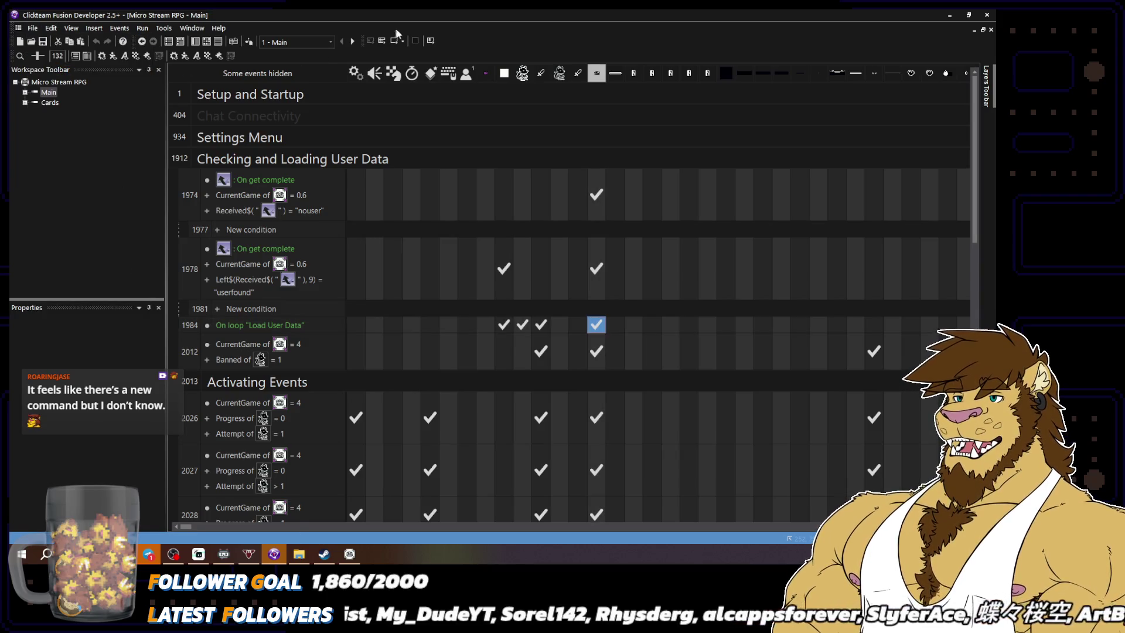
click(416, 41)
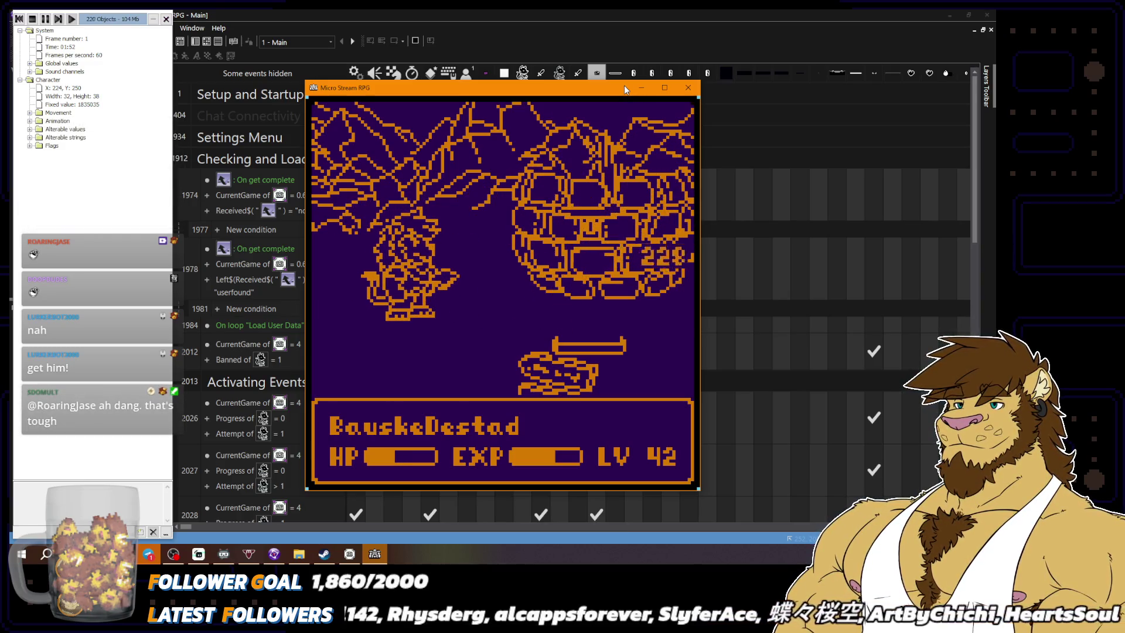
click(687, 89)
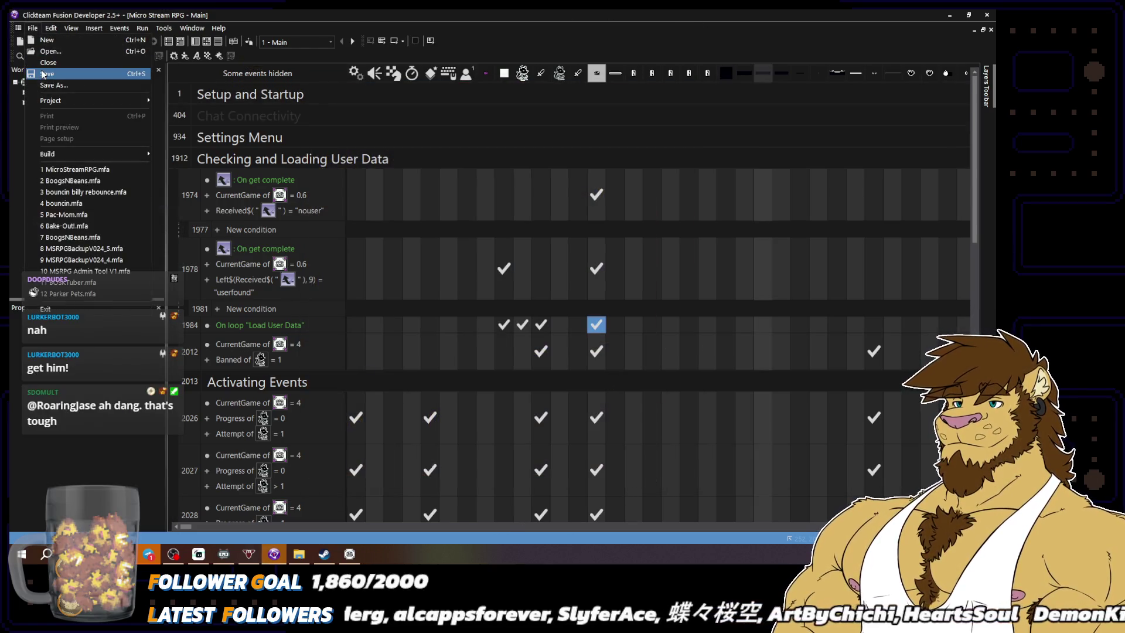
click(394, 41)
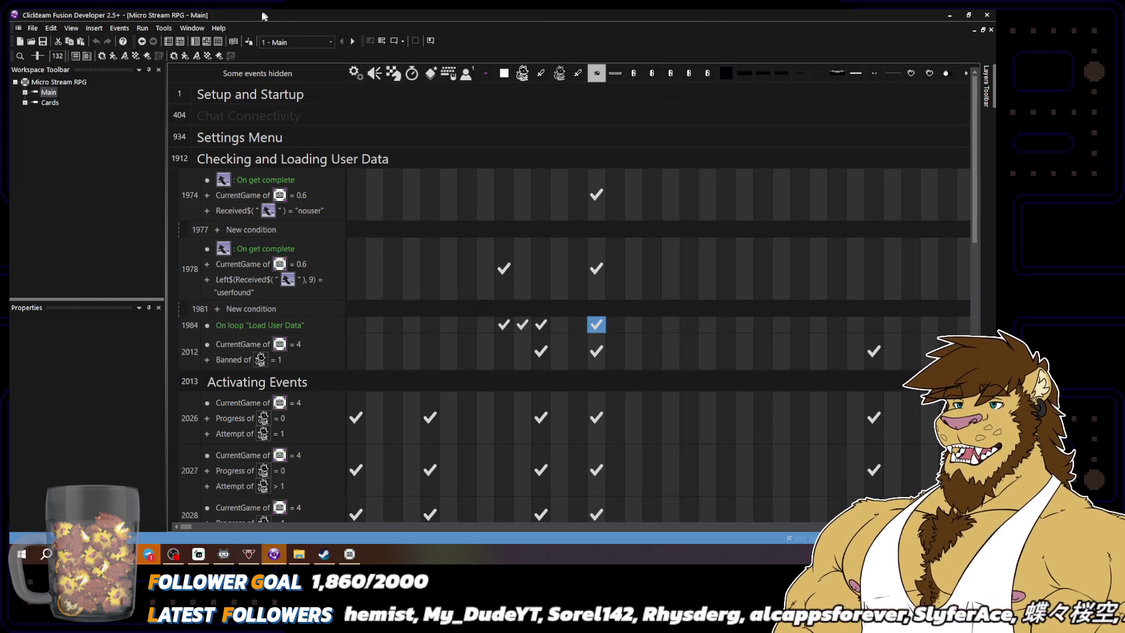
click(32, 28)
click(33, 28)
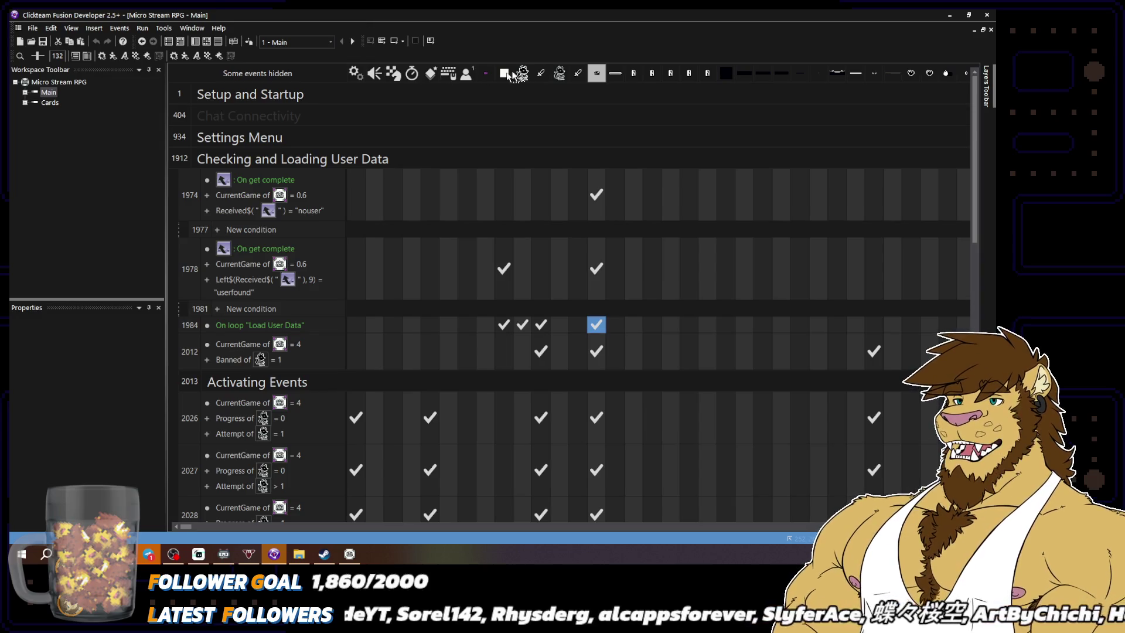
right_click(606, 218)
click(601, 234)
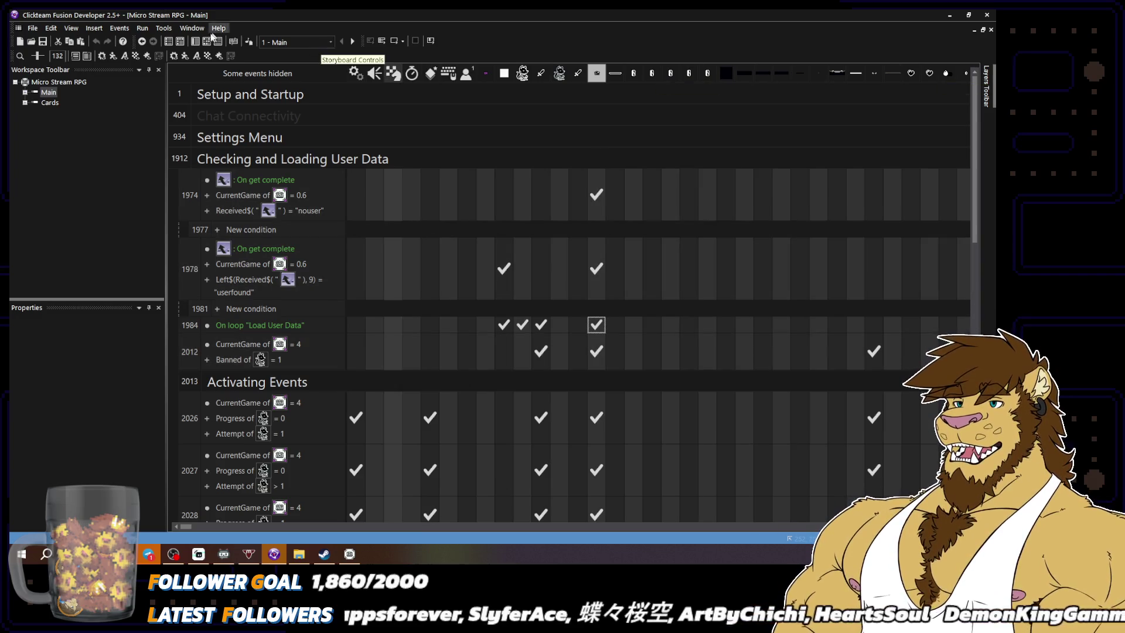
click(194, 41)
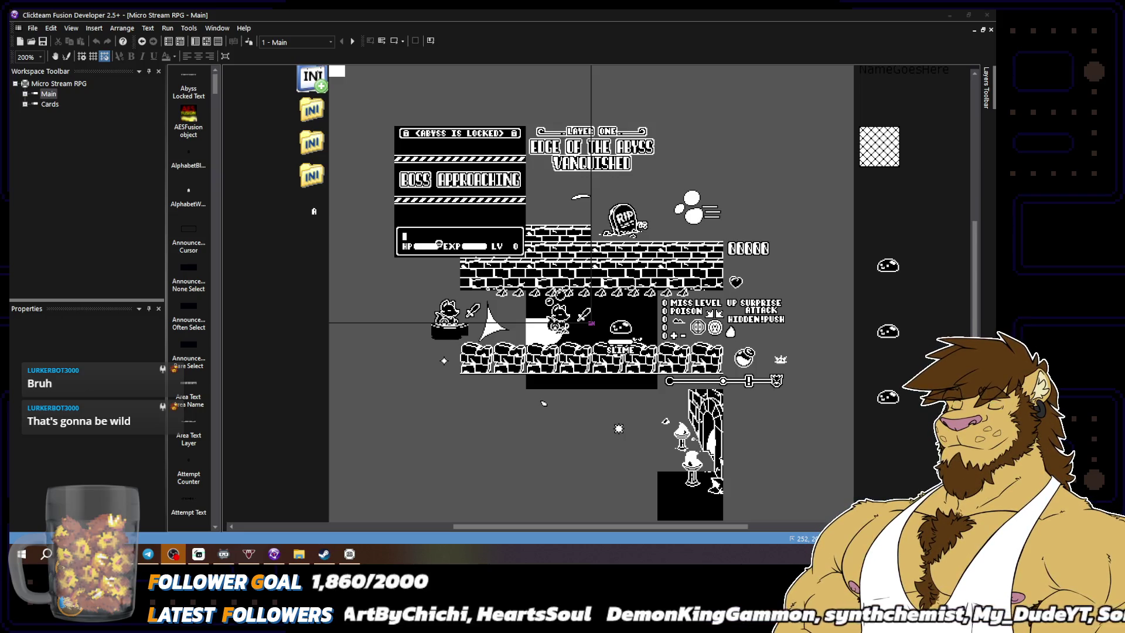
Select the Monster 2 slime at the frame's right edge to show its alterable values and flags
click(895, 267)
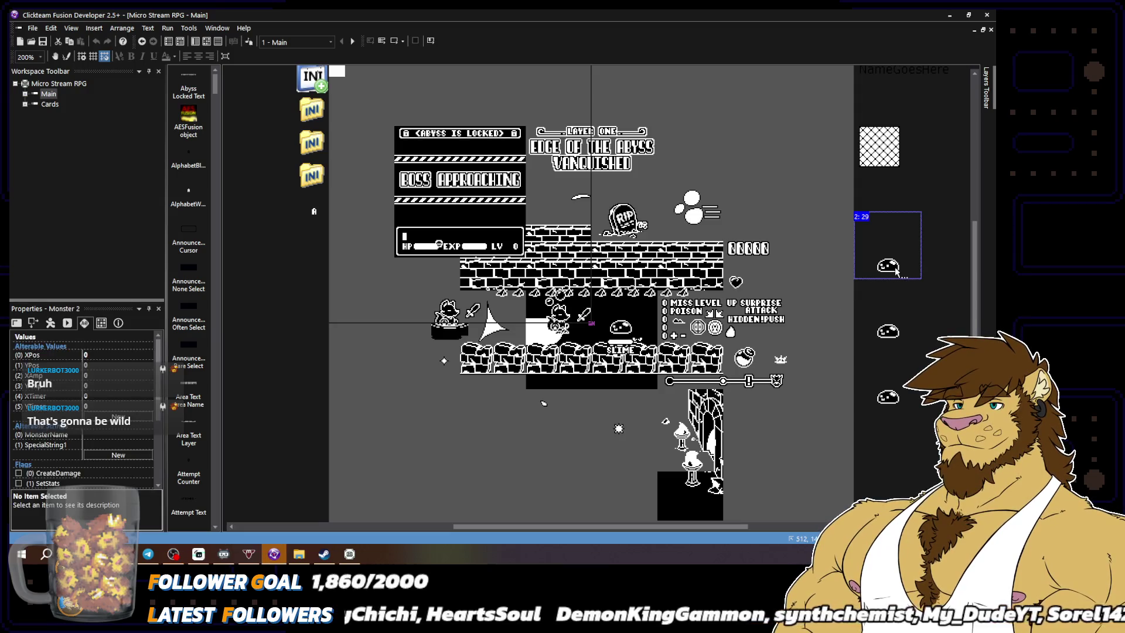
Recheck Monster 2's values, inspect the lower slime's (Monster 3) properties, then deselect it
click(937, 242)
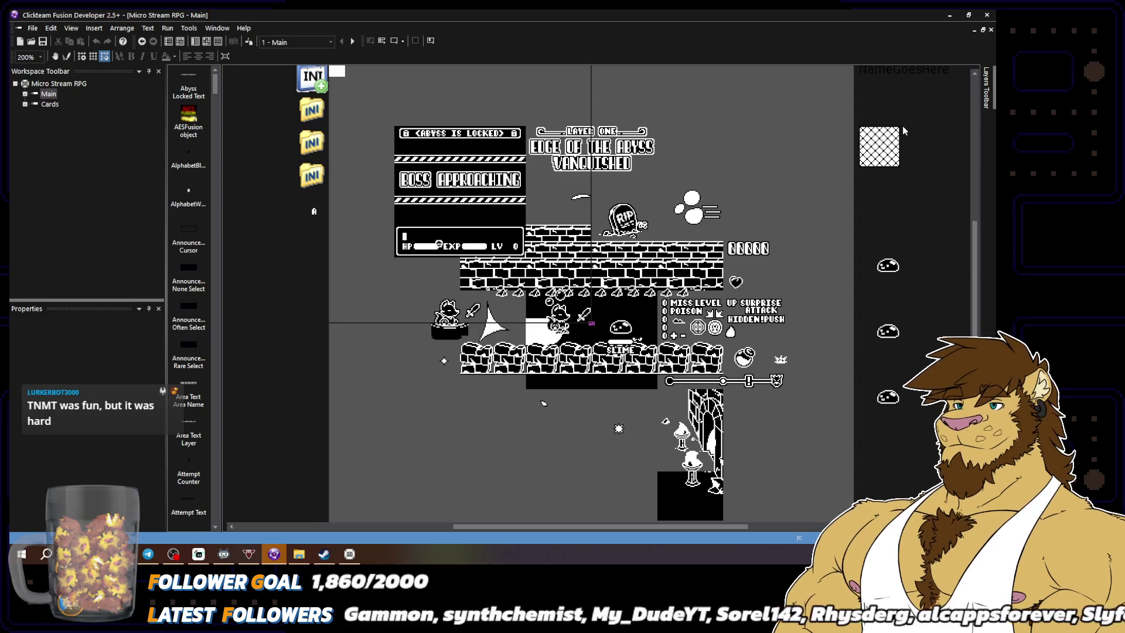
click(890, 265)
click(886, 337)
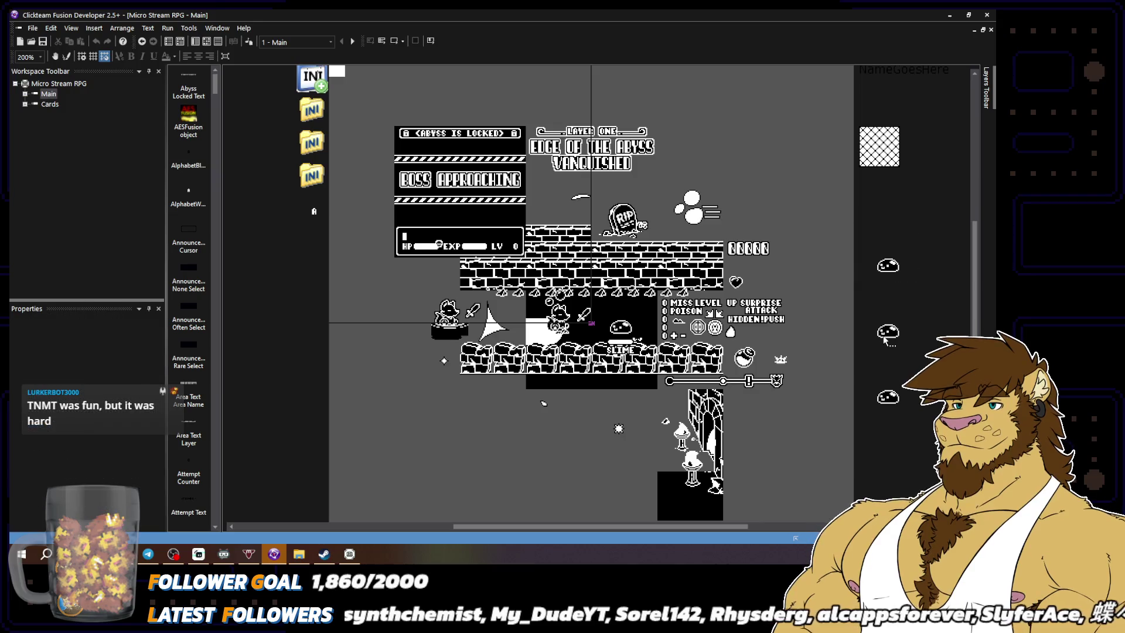
click(889, 408)
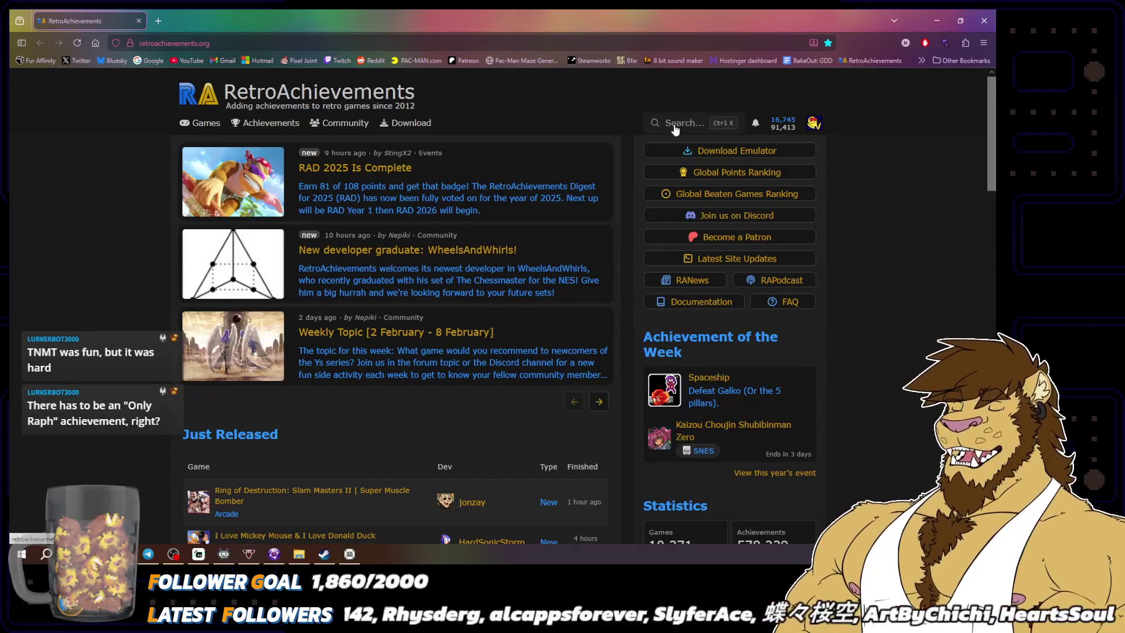
Search the site for 'teenage mutant' and open the NES Teenage Mutant Ninja Turtles game page
click(674, 124)
text(tmnt)
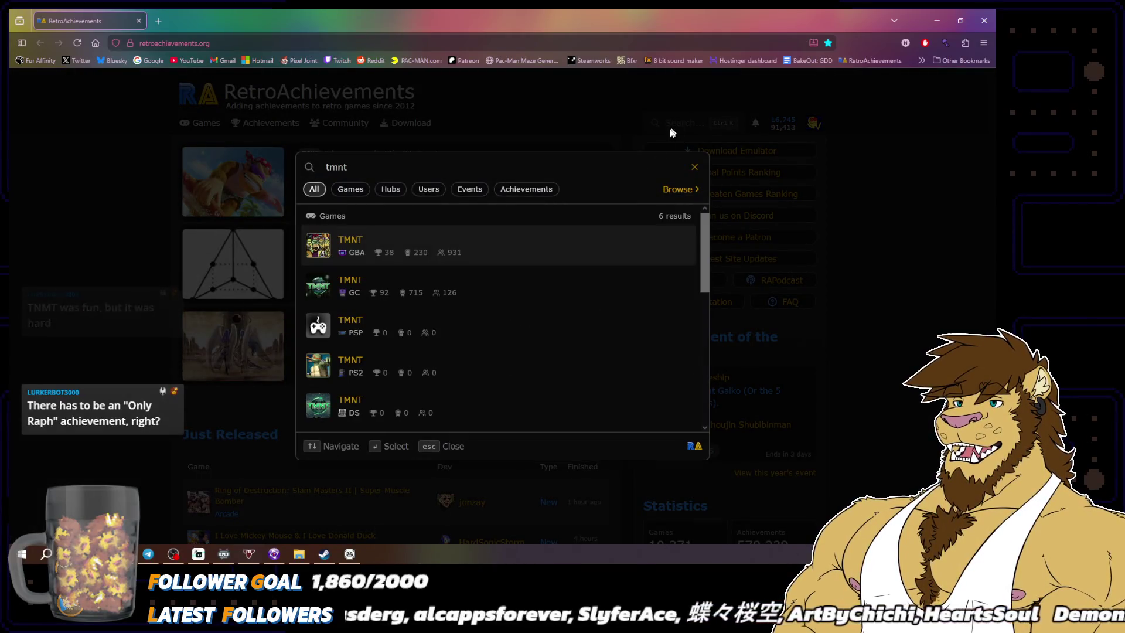
scroll(410, 357, down, 2)
scroll(422, 354, down, 1)
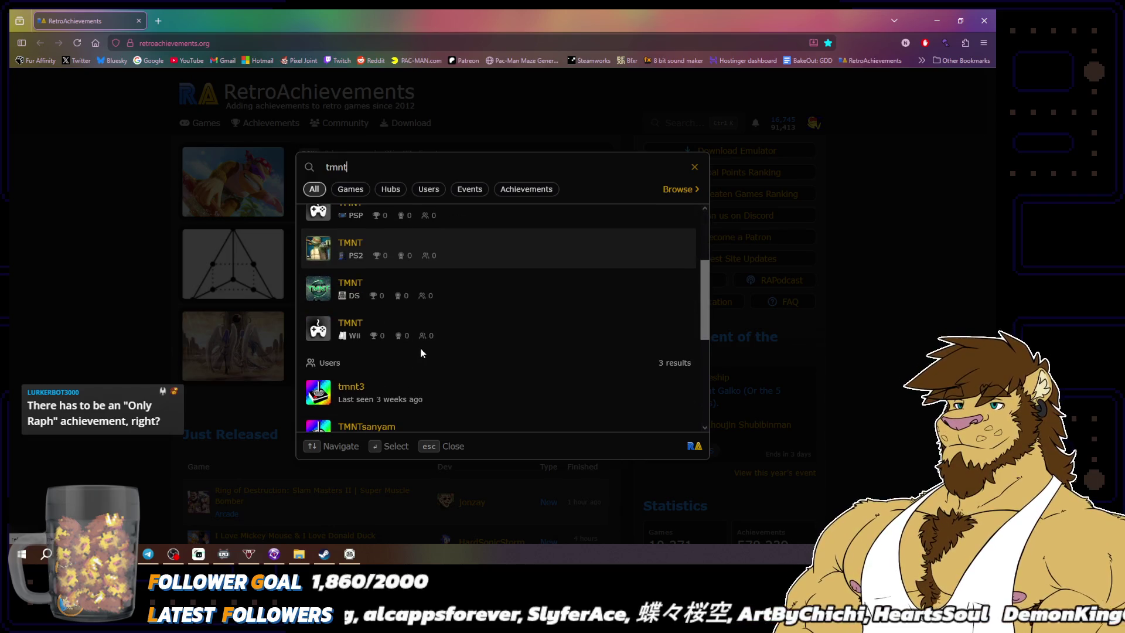
key(Up)
key(ctrl+a)
text(teenage mujta)
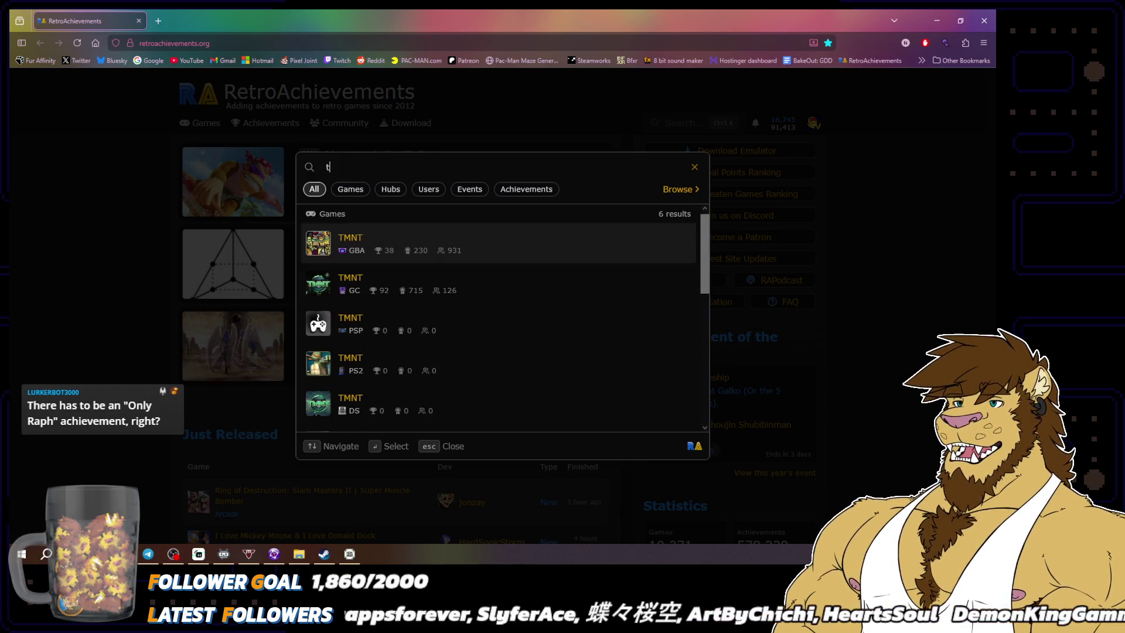
key(BackSpace)
key(BackSpace)
key(BackSpace)
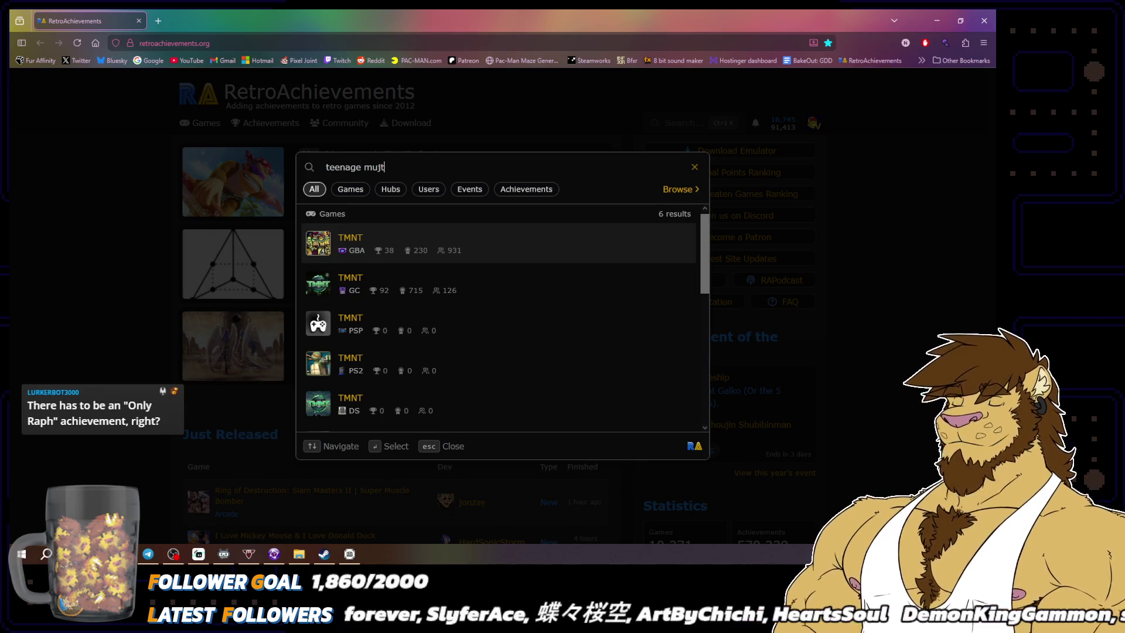
text(tant)
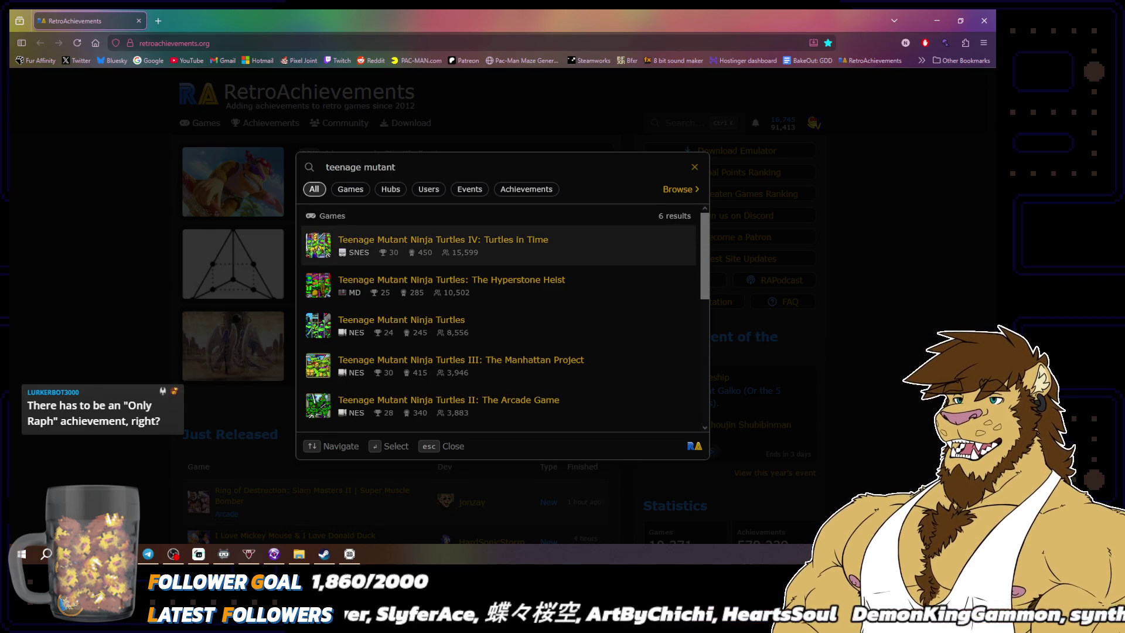
key(Down)
key(Down)
key(Return)
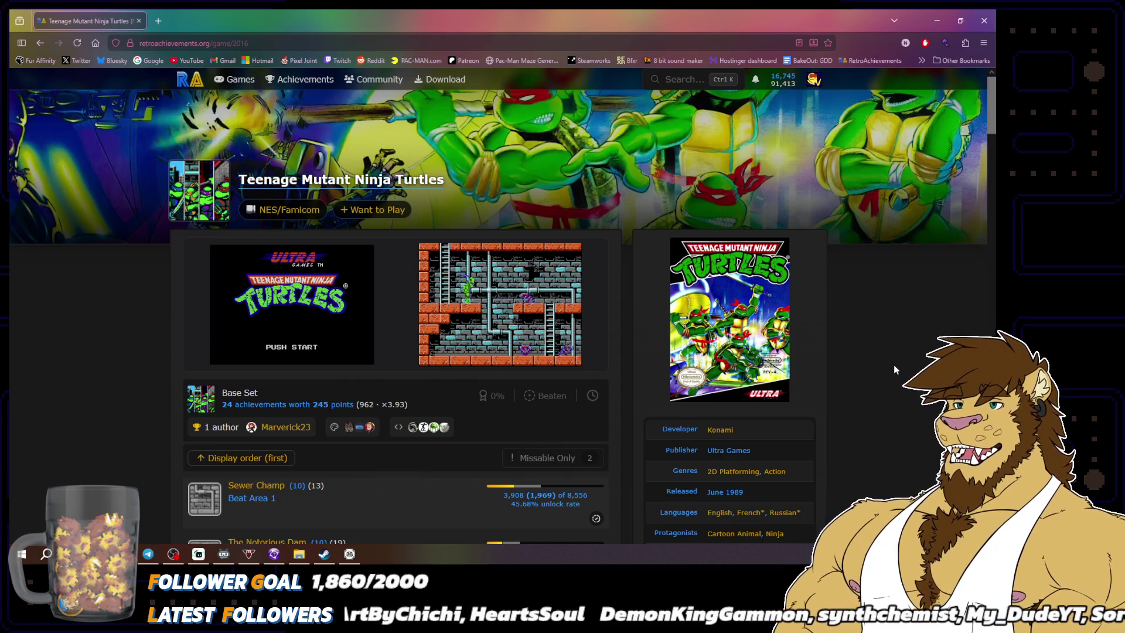
Scroll through the game's list of 24 achievements worth 245 points
scroll(895, 362, down, 2)
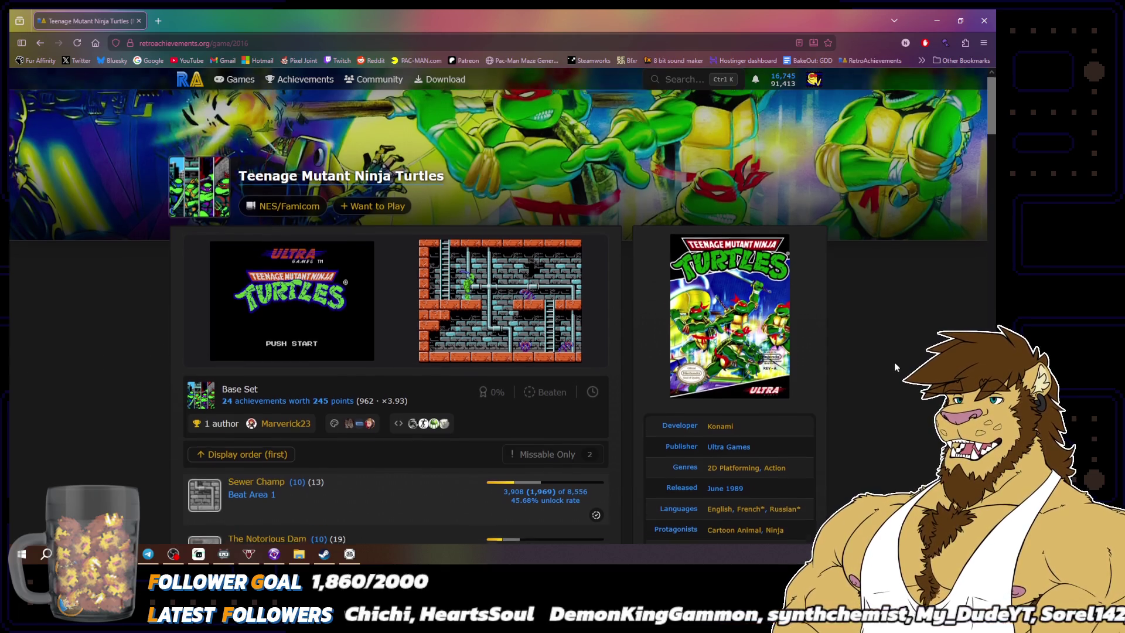
scroll(894, 362, down, 3)
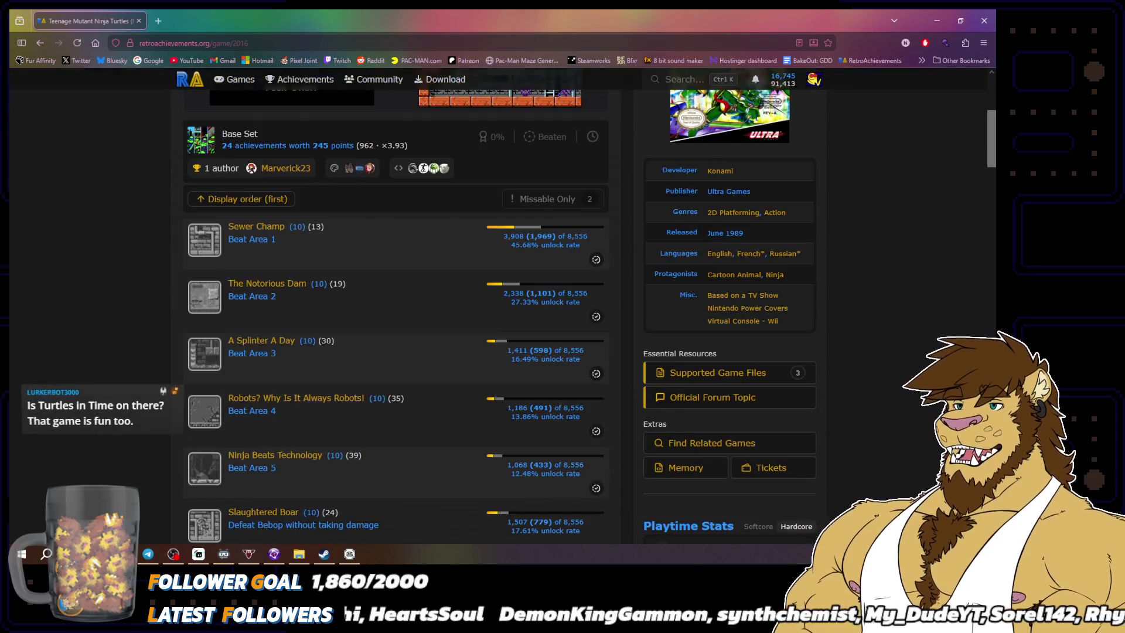
scroll(894, 362, down, 4)
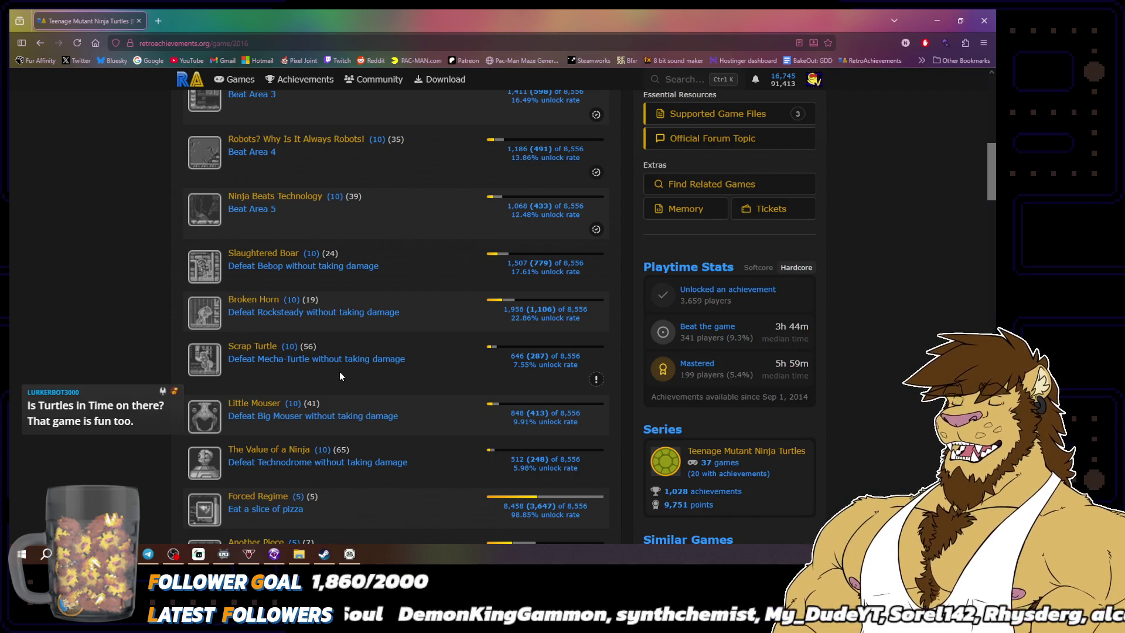
scroll(729, 357, down, 10)
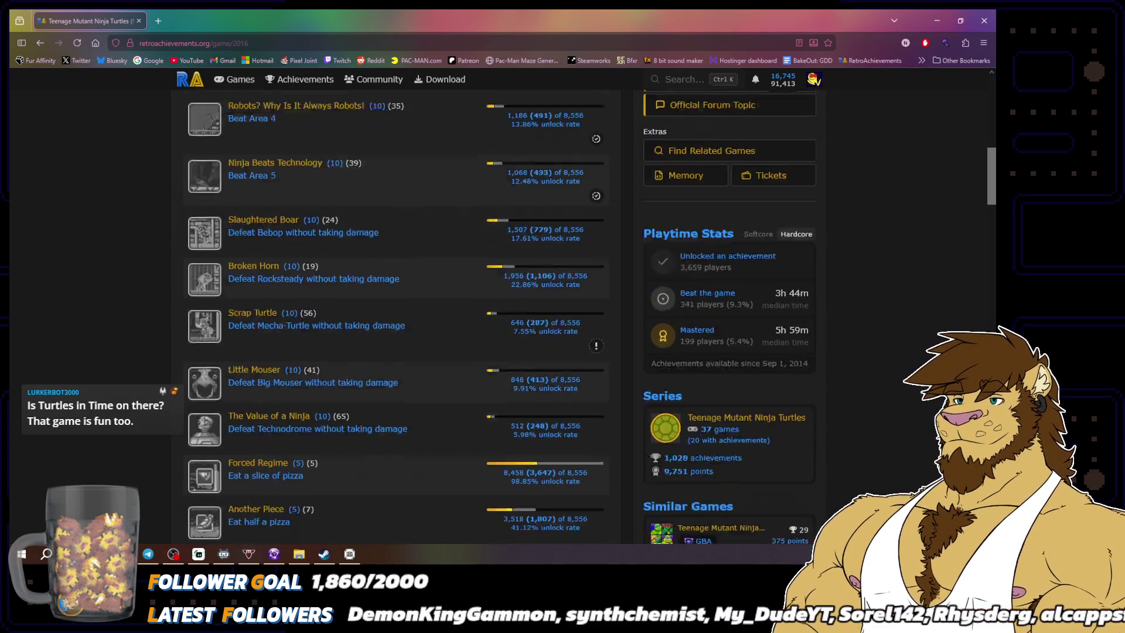
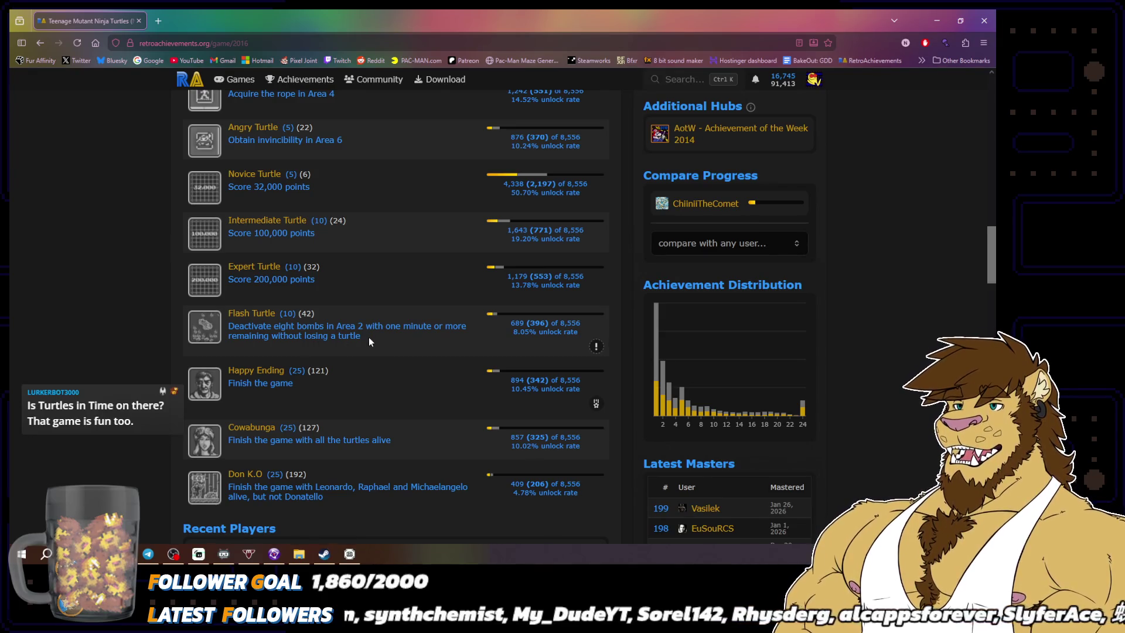
View the Happy Ending achievement's badge image on its own, then return to the Turtles achievement list
click(210, 395)
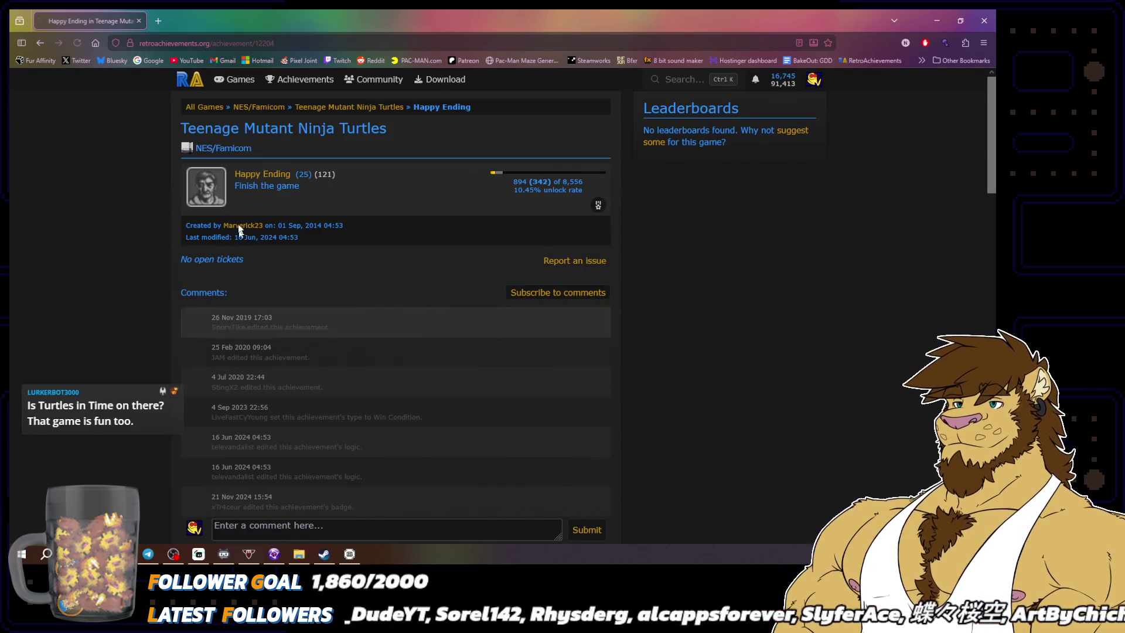
right_click(209, 185)
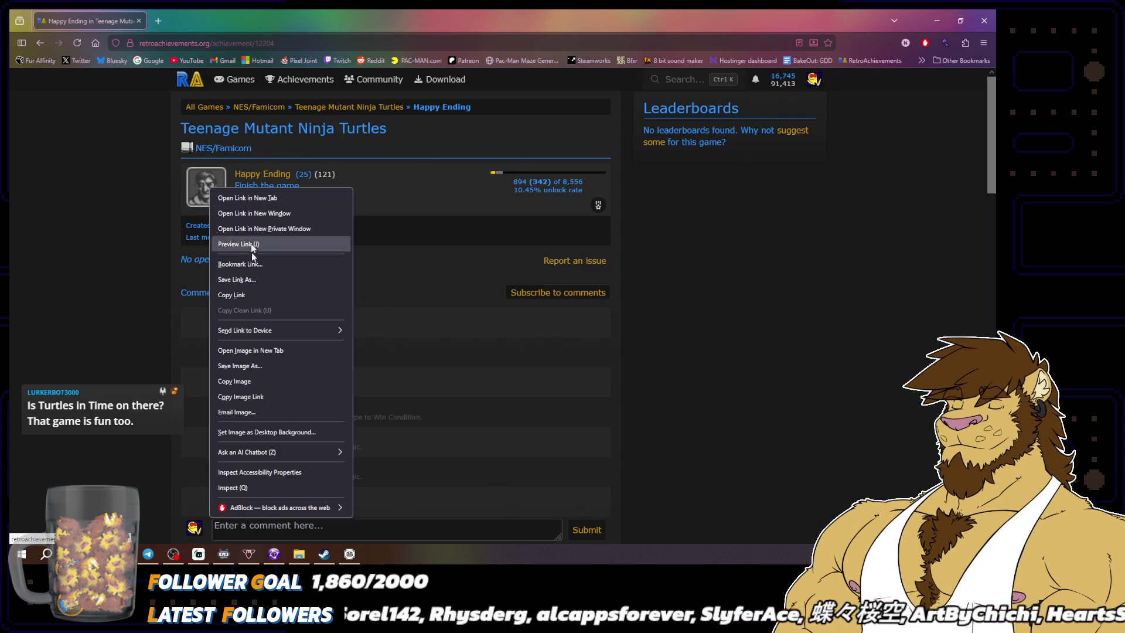
click(261, 351)
click(224, 26)
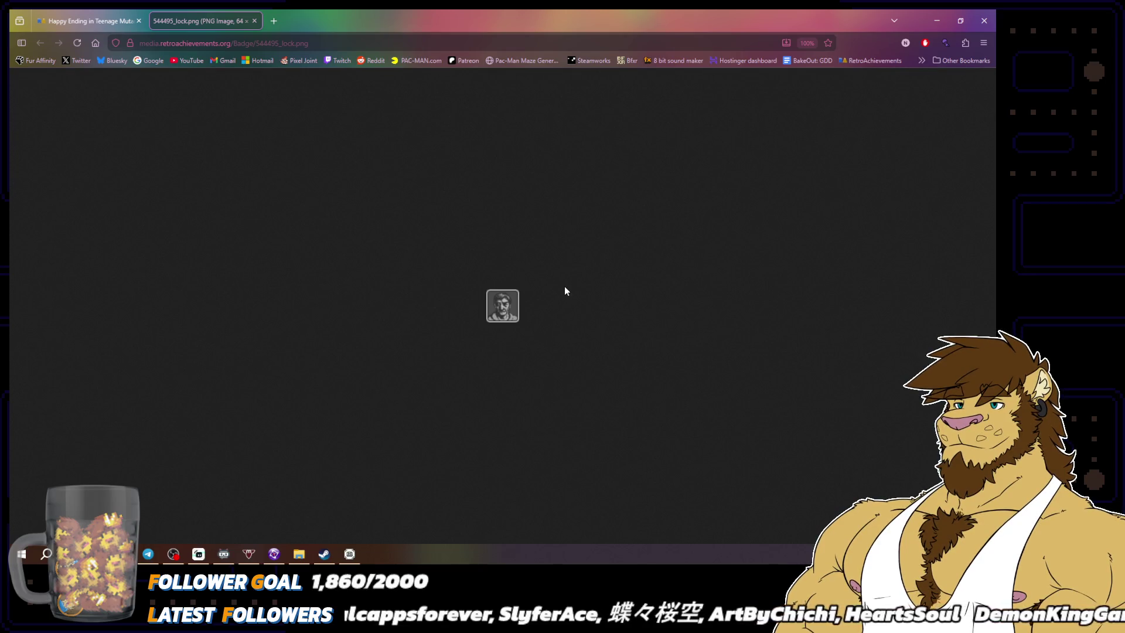
click(254, 22)
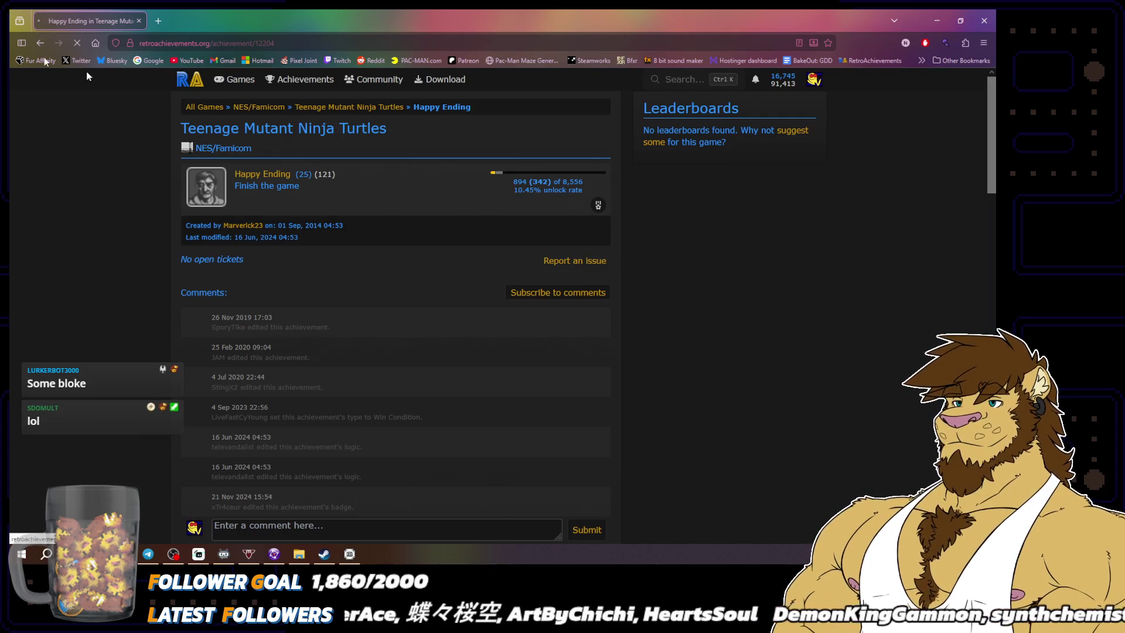
click(41, 42)
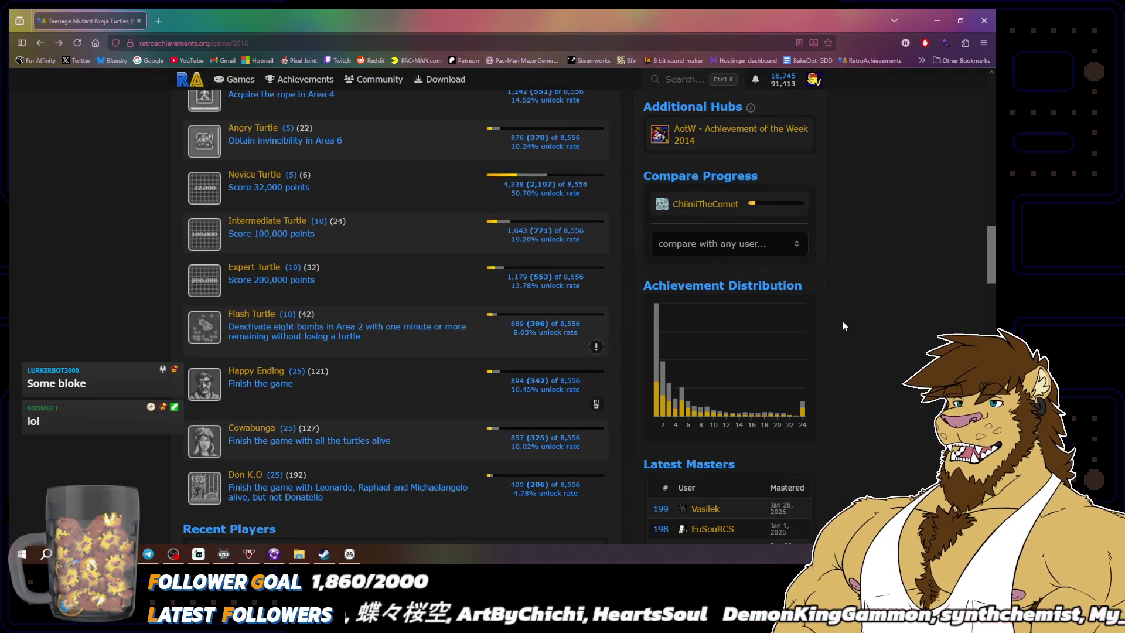
Scroll down to the Scrap Turtle achievement and open it in a background tab
scroll(842, 317, up, 15)
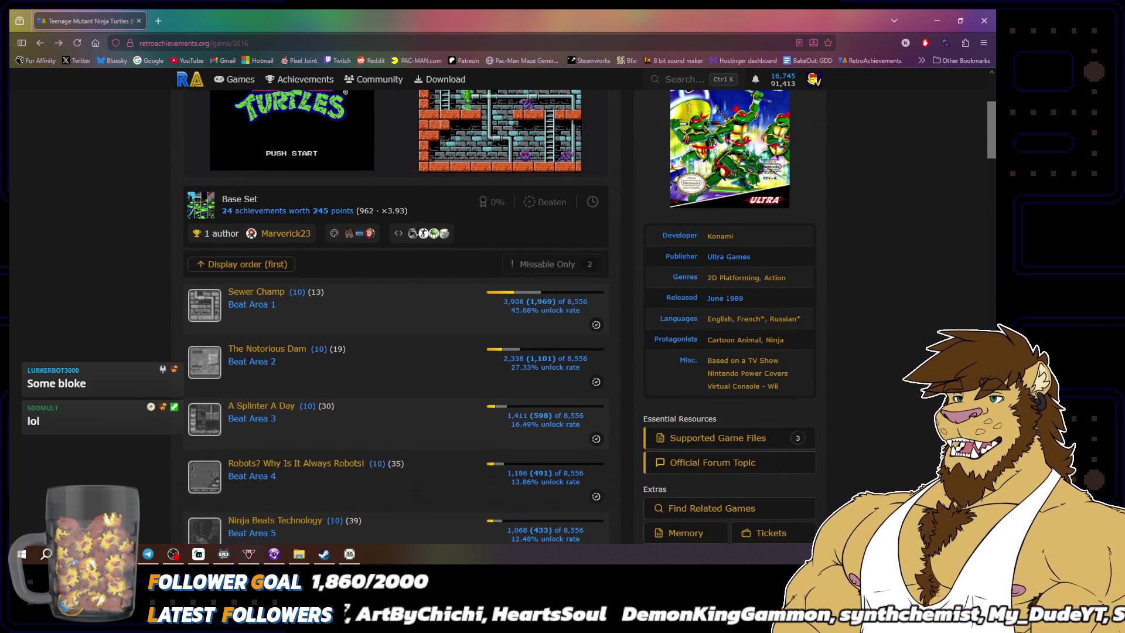
scroll(282, 395, down, 1)
scroll(281, 395, down, 1)
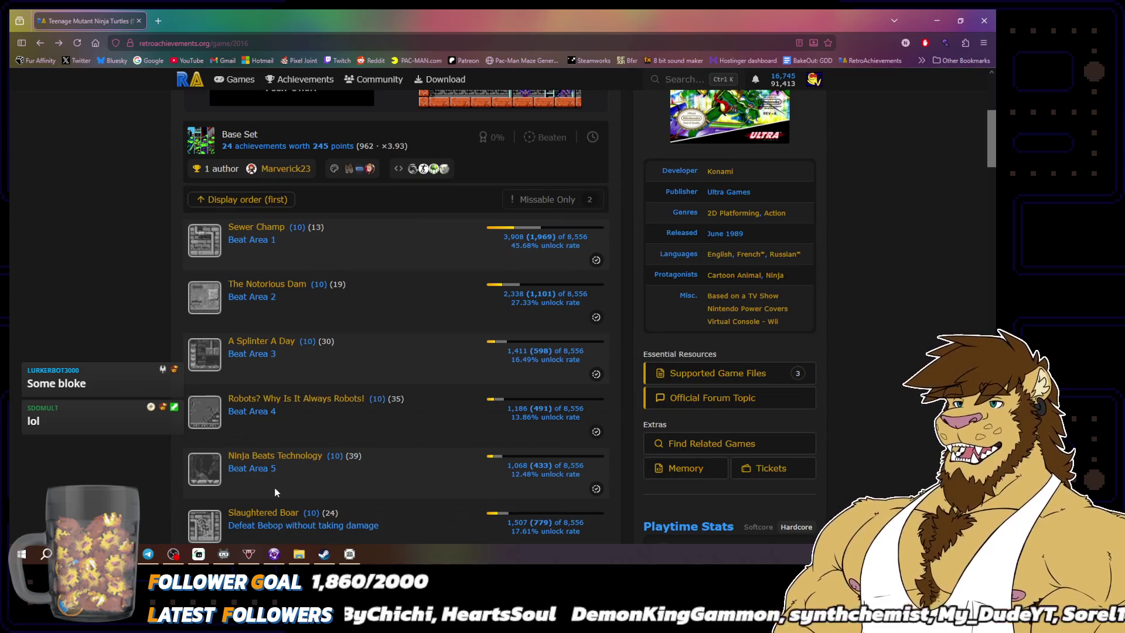
scroll(376, 432, down, 3)
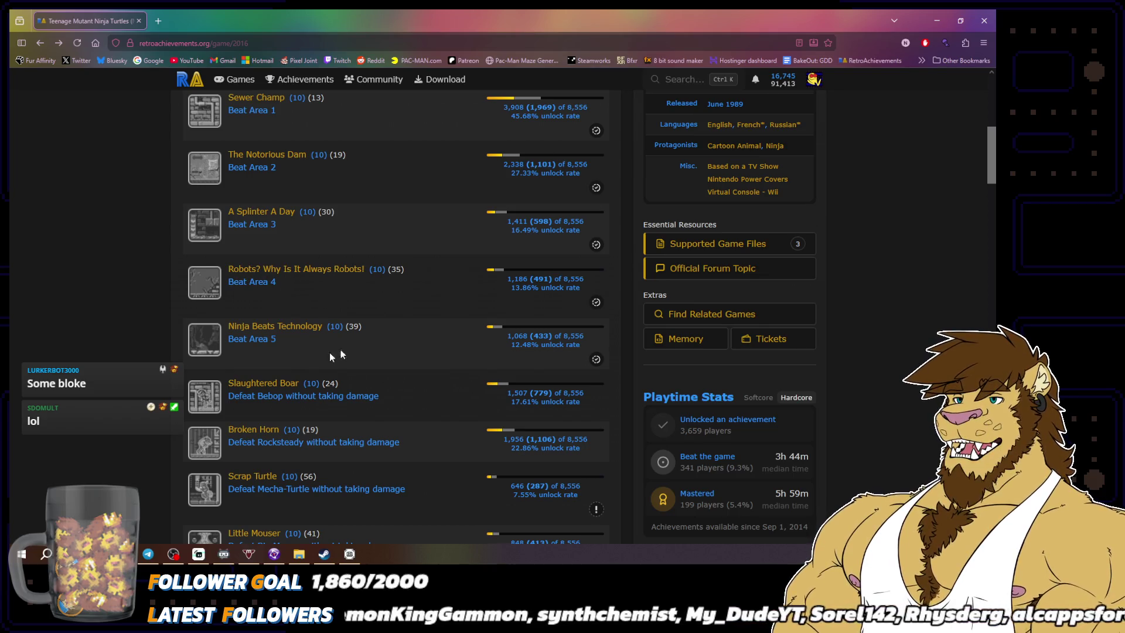
scroll(403, 386, down, 2)
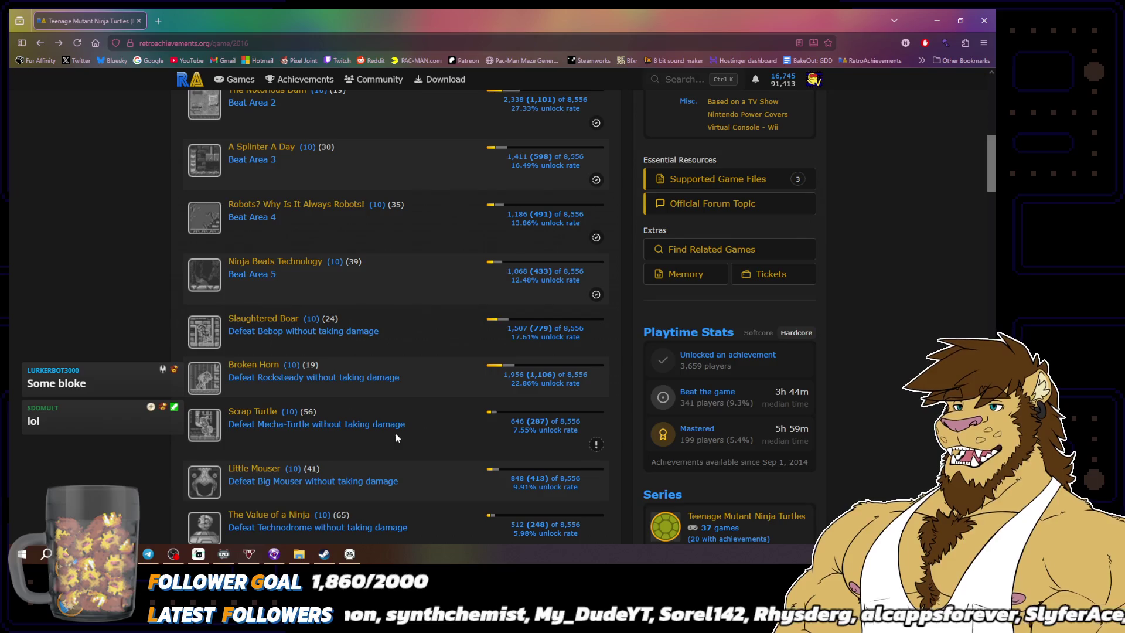
middle_click(262, 412)
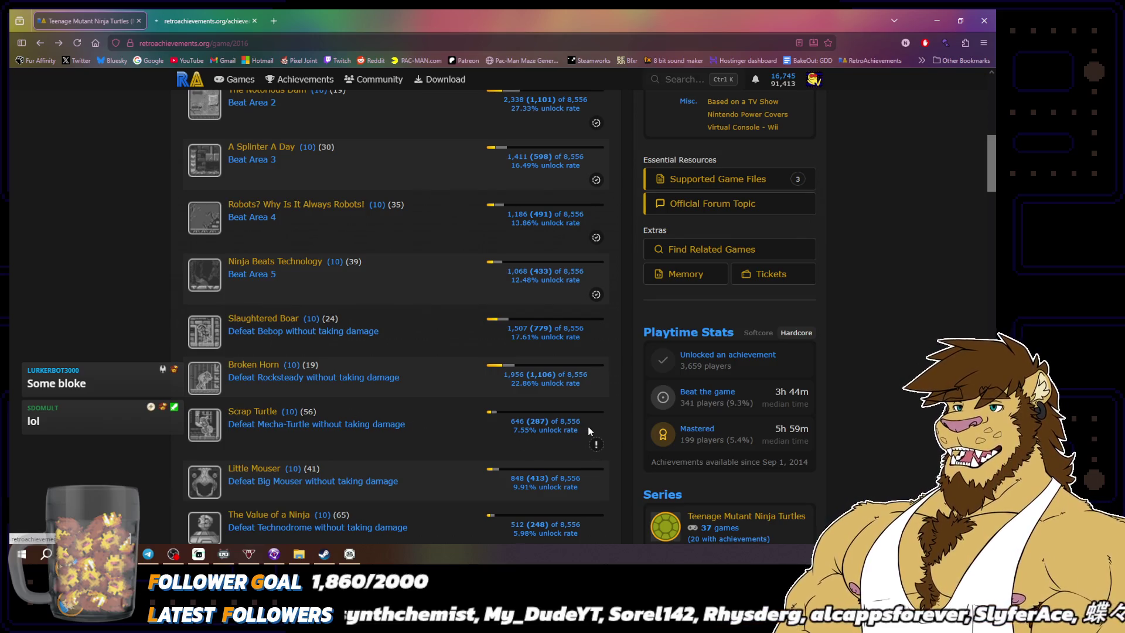
Read through the Scrap Turtle comments, then close that tab to return to the Turtles list
click(205, 22)
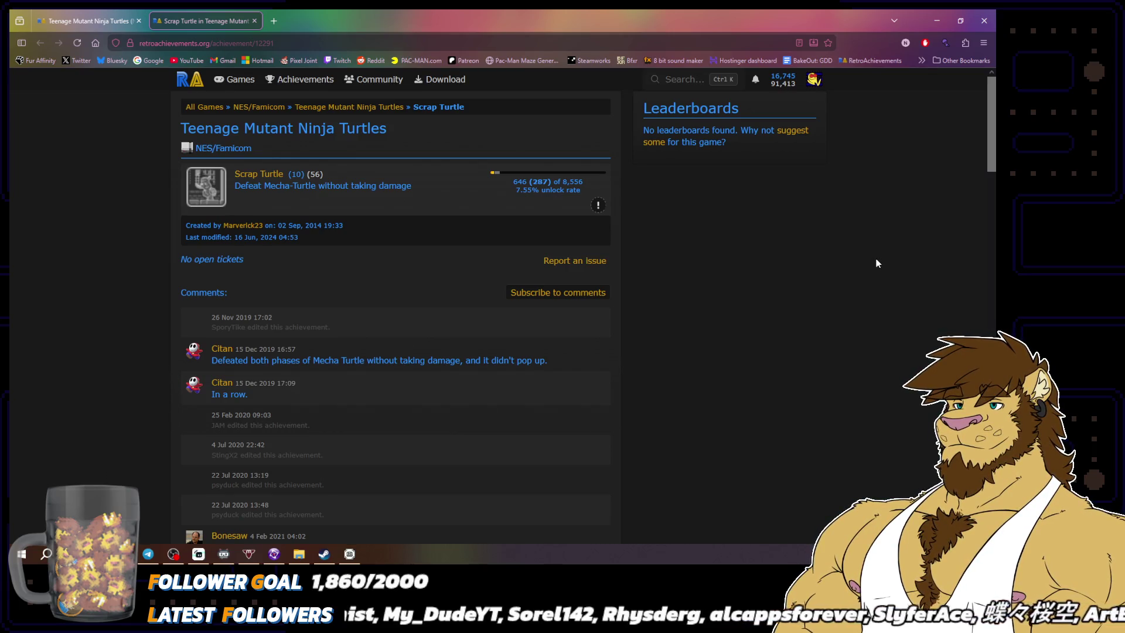
scroll(878, 264, down, 2)
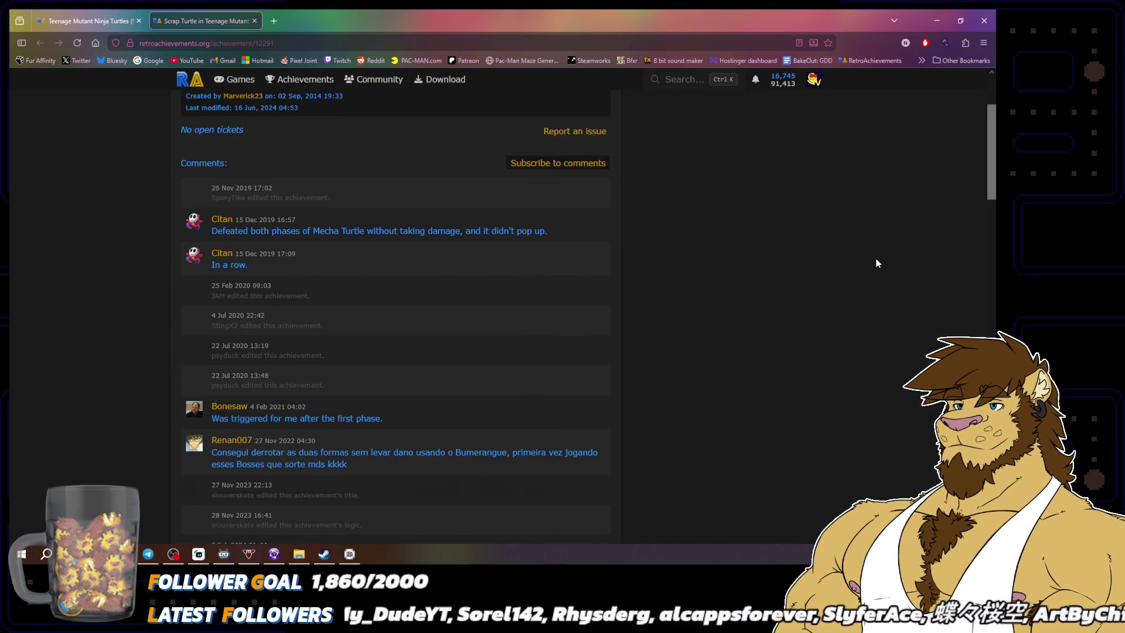
scroll(877, 263, down, 3)
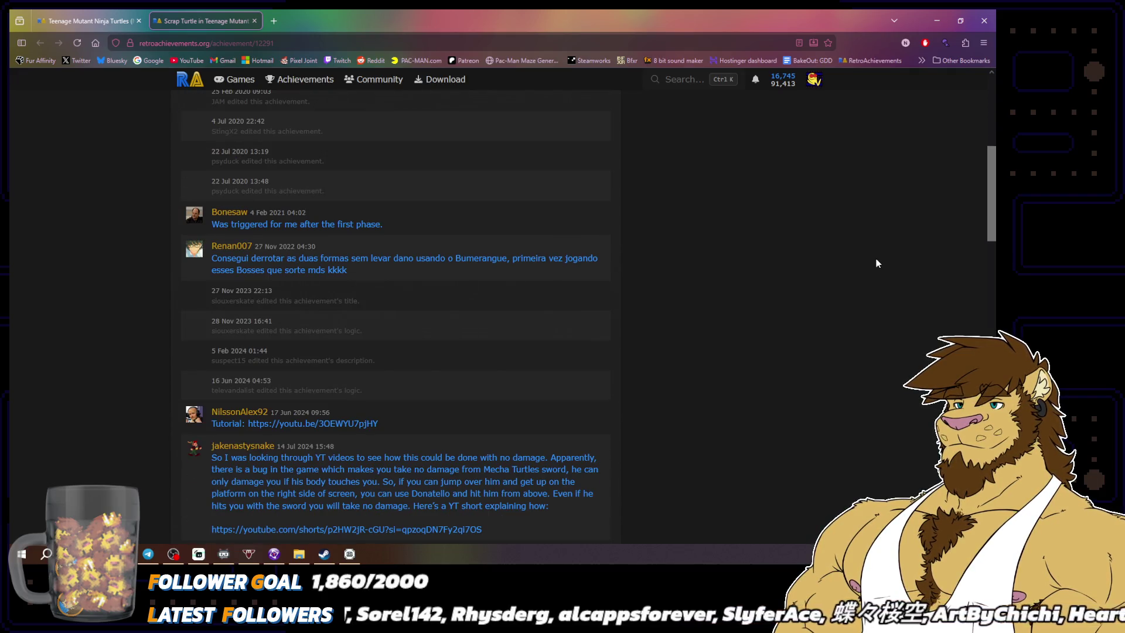
scroll(876, 260, down, 4)
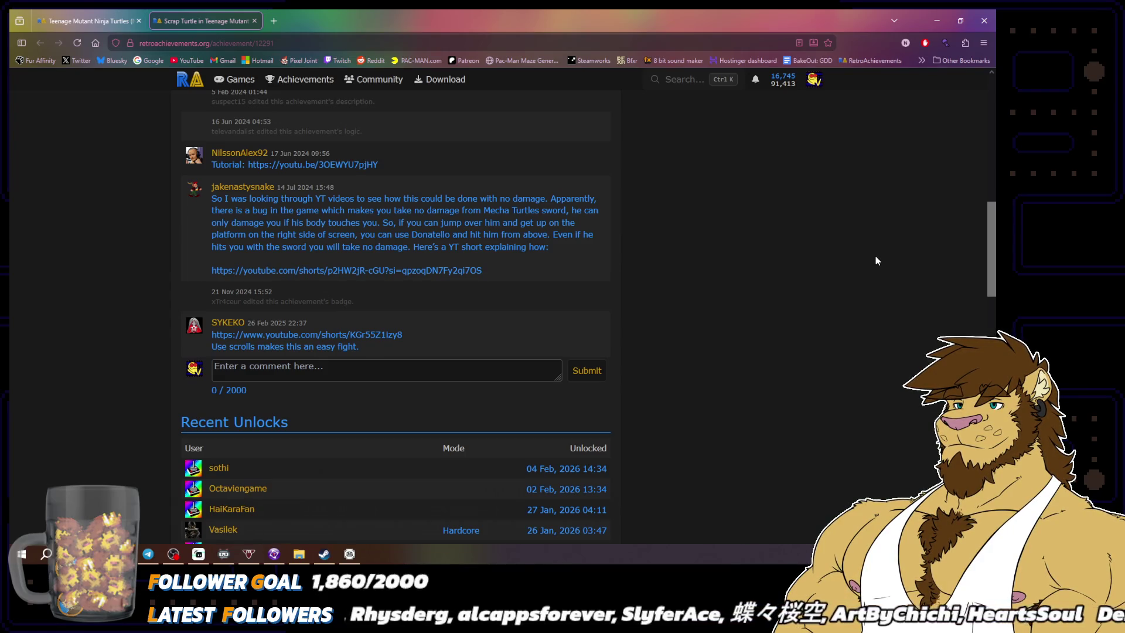
mouse_move(300, 117)
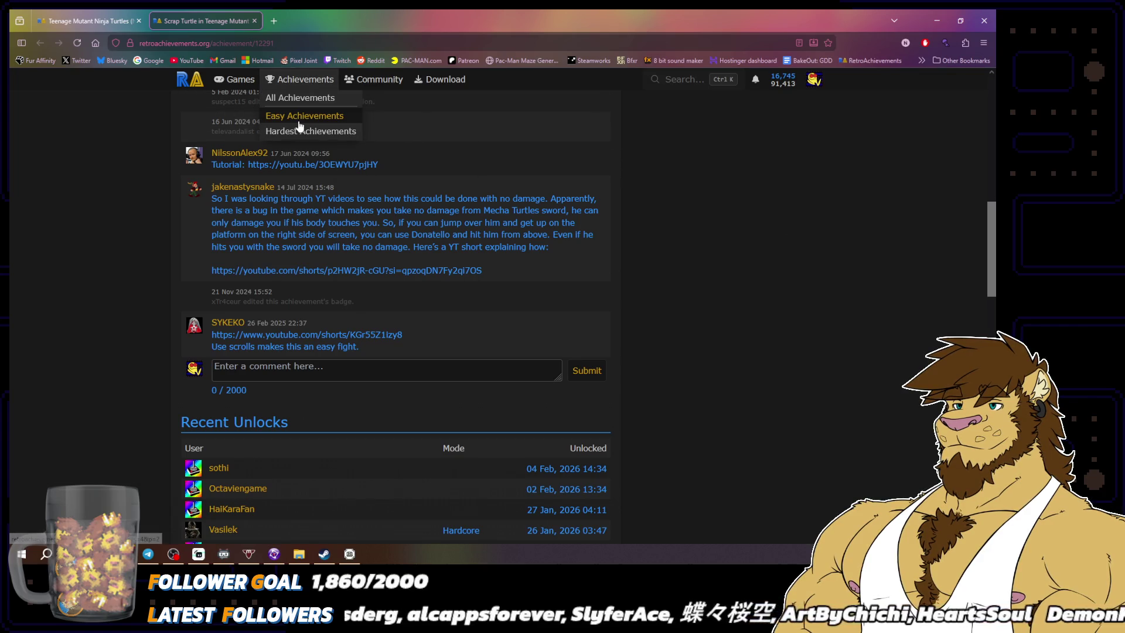
click(255, 21)
scroll(868, 327, down, 3)
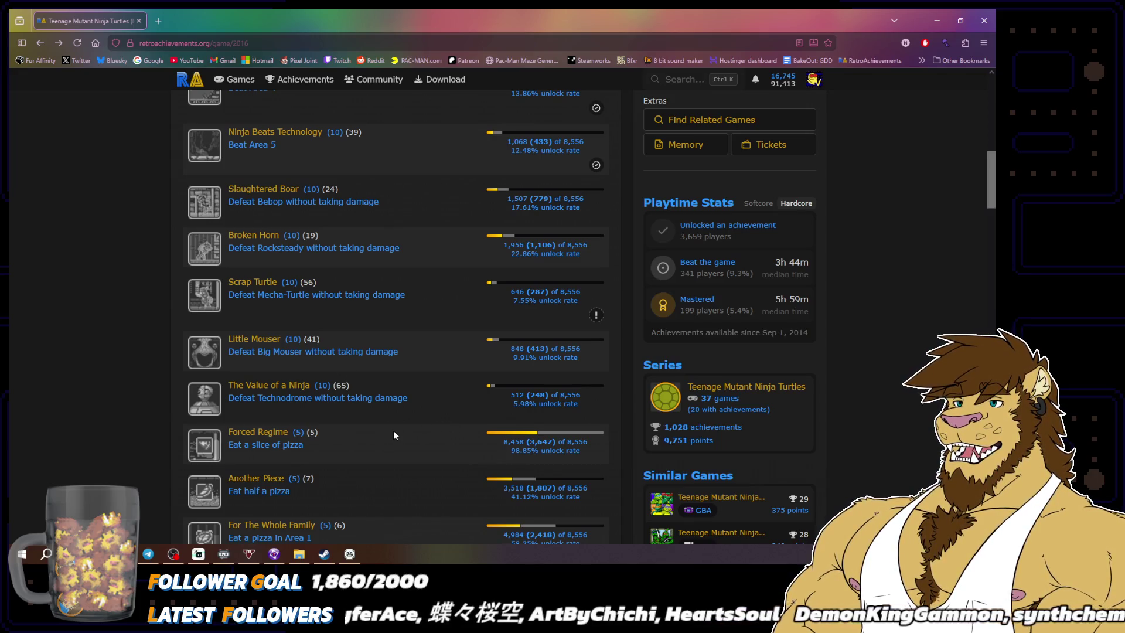
double_click(538, 396)
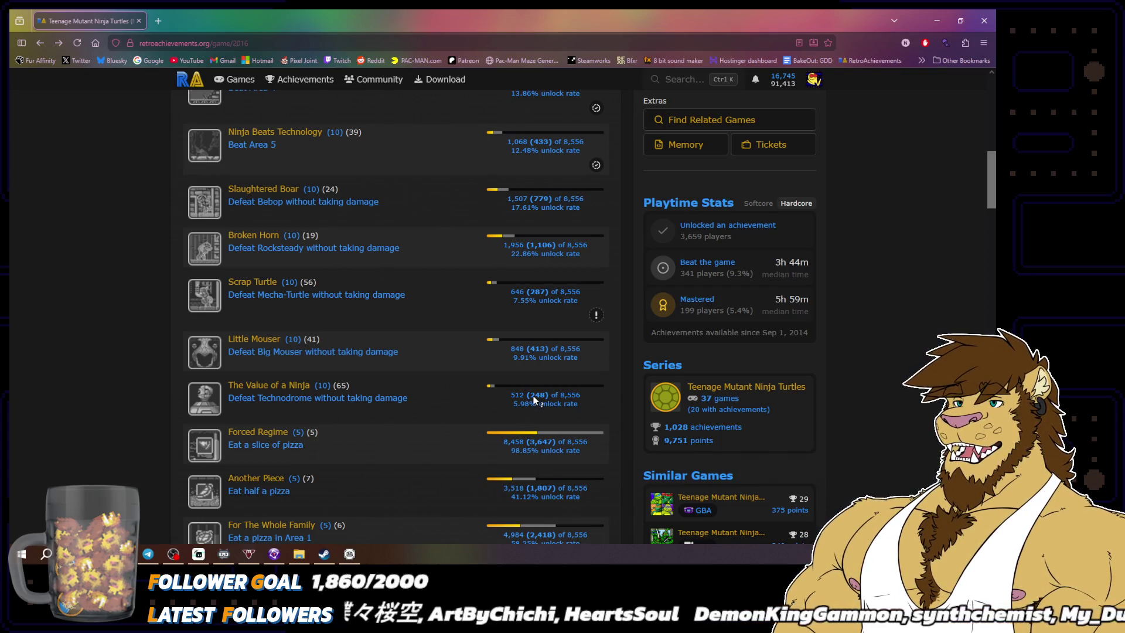
click(884, 394)
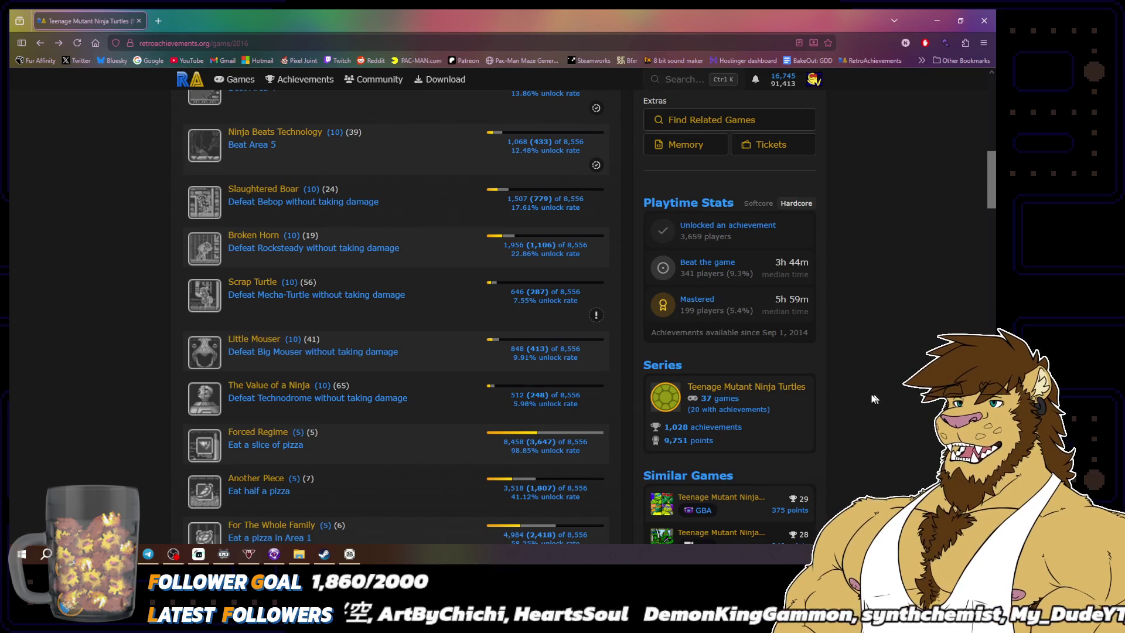
scroll(874, 394, down, 2)
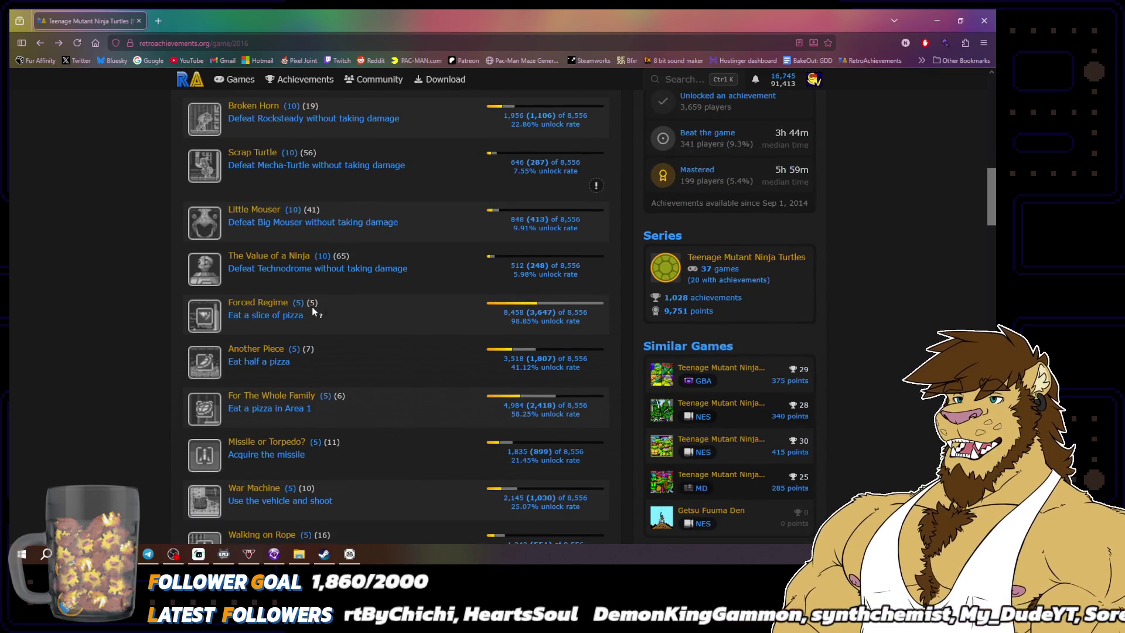
mouse_move(313, 309)
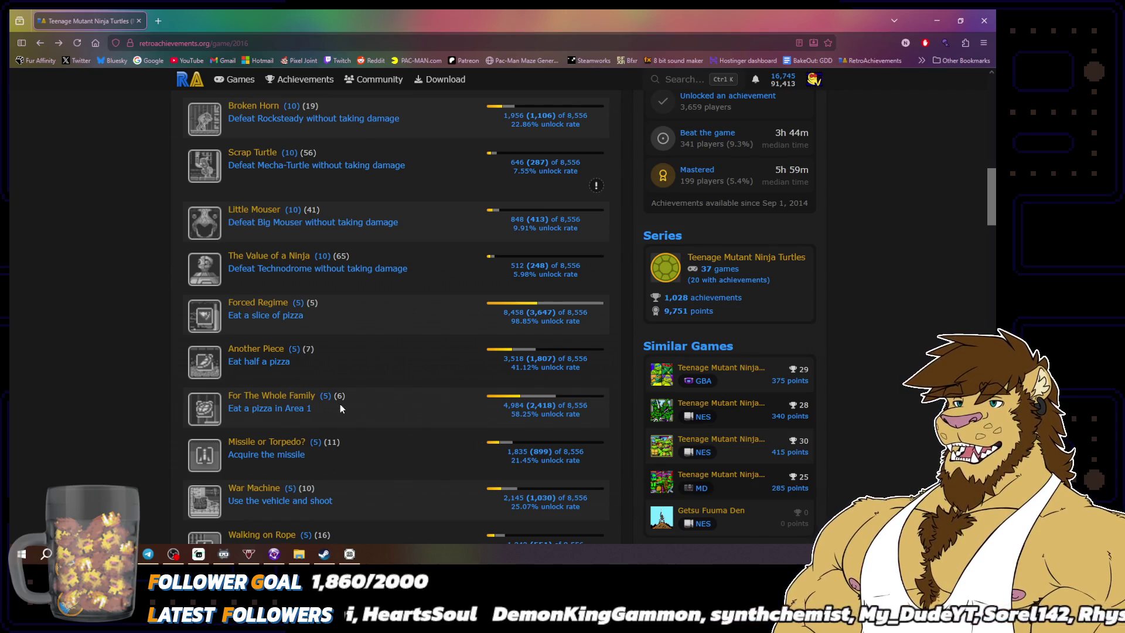
scroll(342, 408, down, 1)
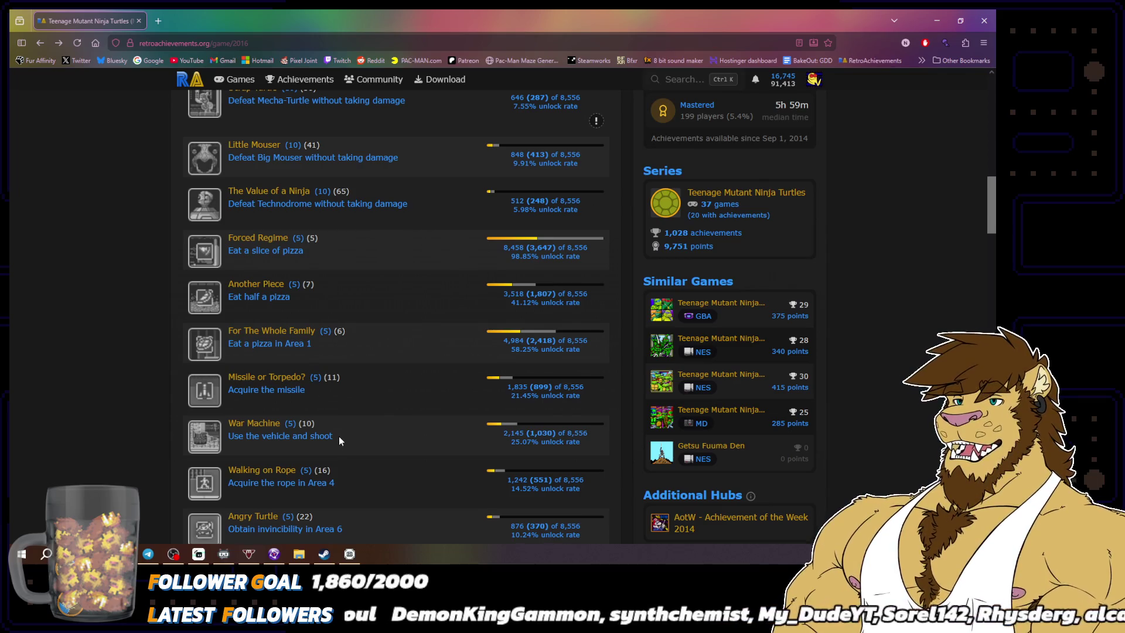
scroll(337, 437, down, 2)
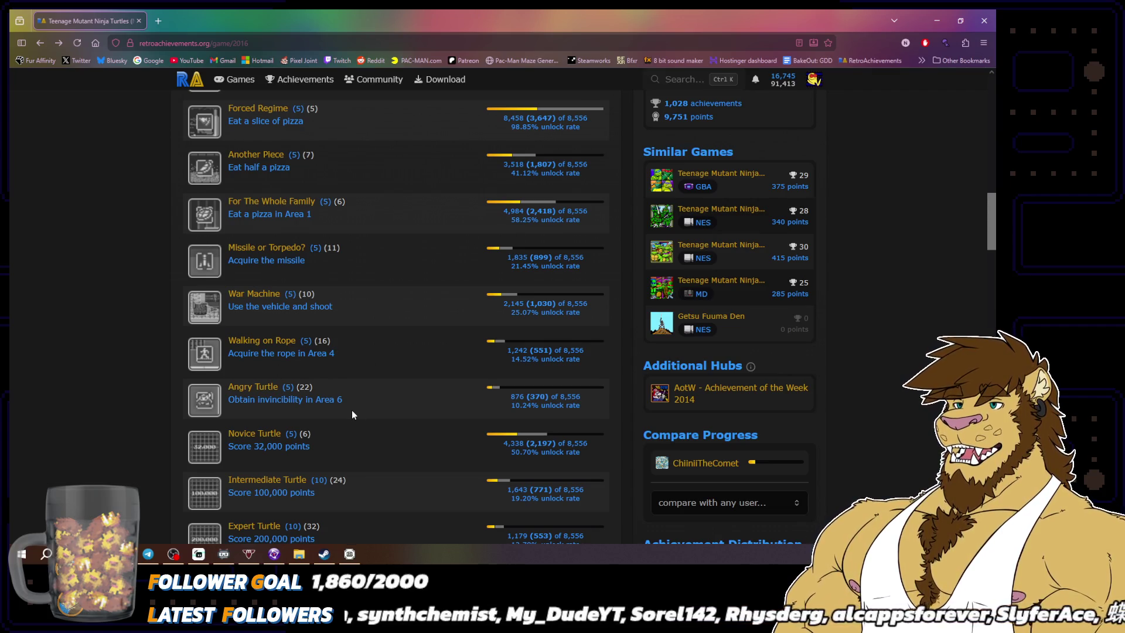
mouse_move(991, 223)
mouse_down()
mouse_move(994, 102)
mouse_move(984, 259)
mouse_move(983, 234)
mouse_up()
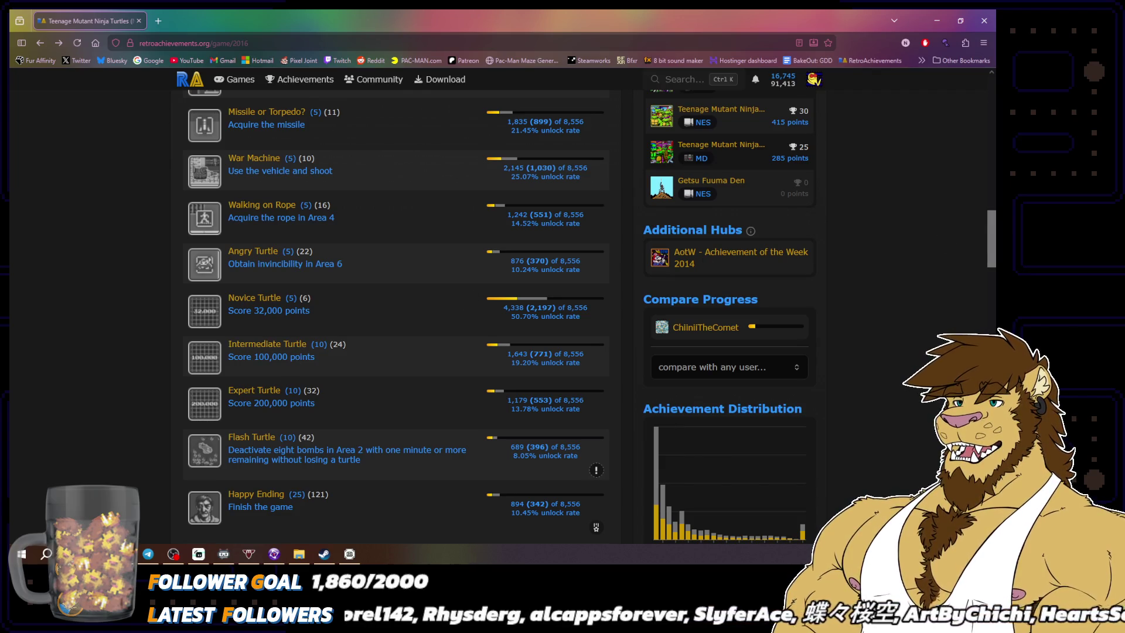
scroll(345, 410, down, 3)
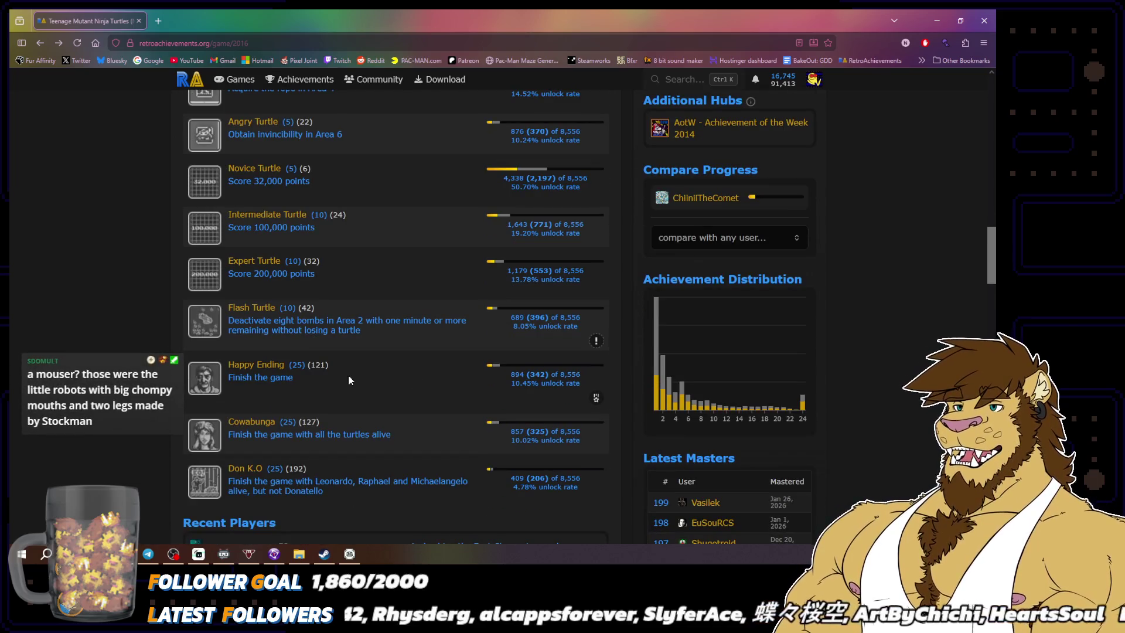
scroll(352, 404, down, 1)
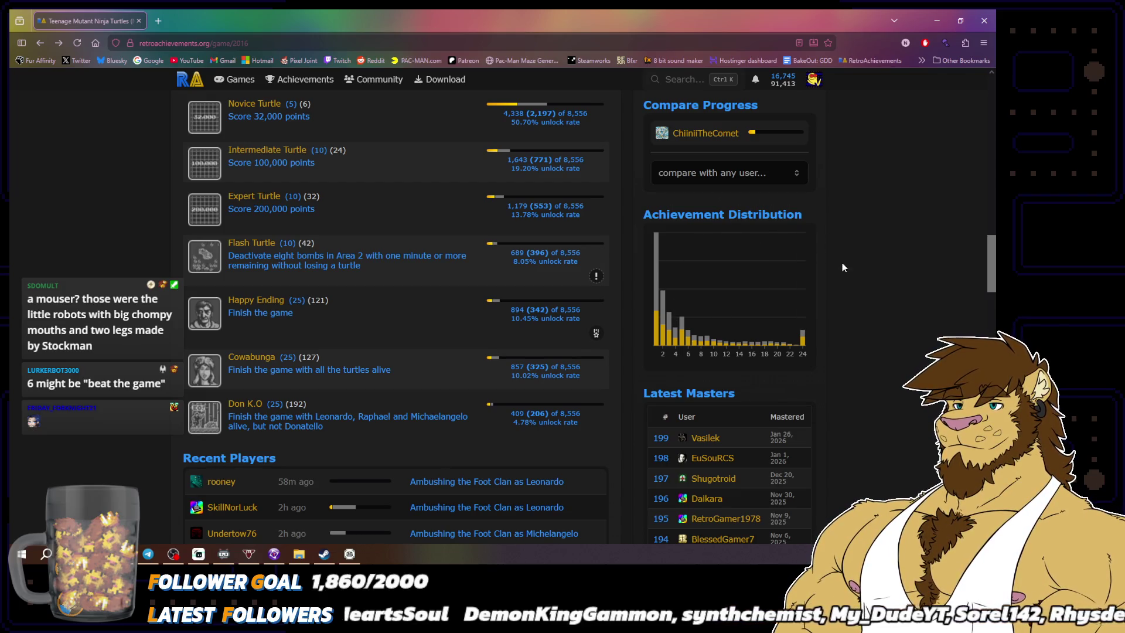
scroll(856, 299, up, 5)
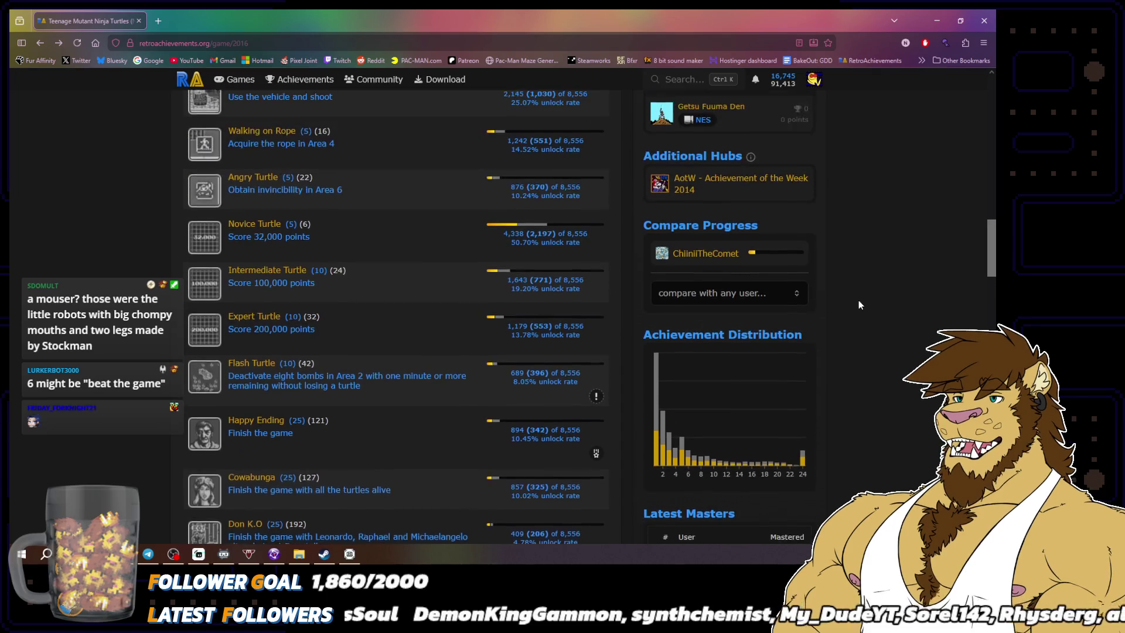
scroll(859, 305, up, 7)
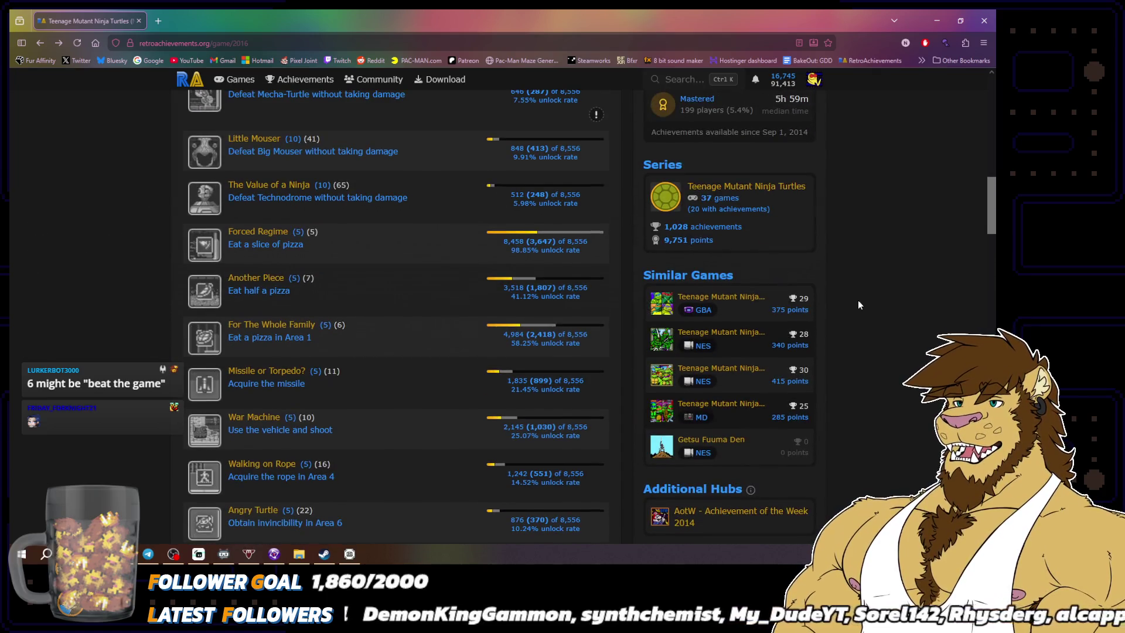
scroll(858, 303, up, 1)
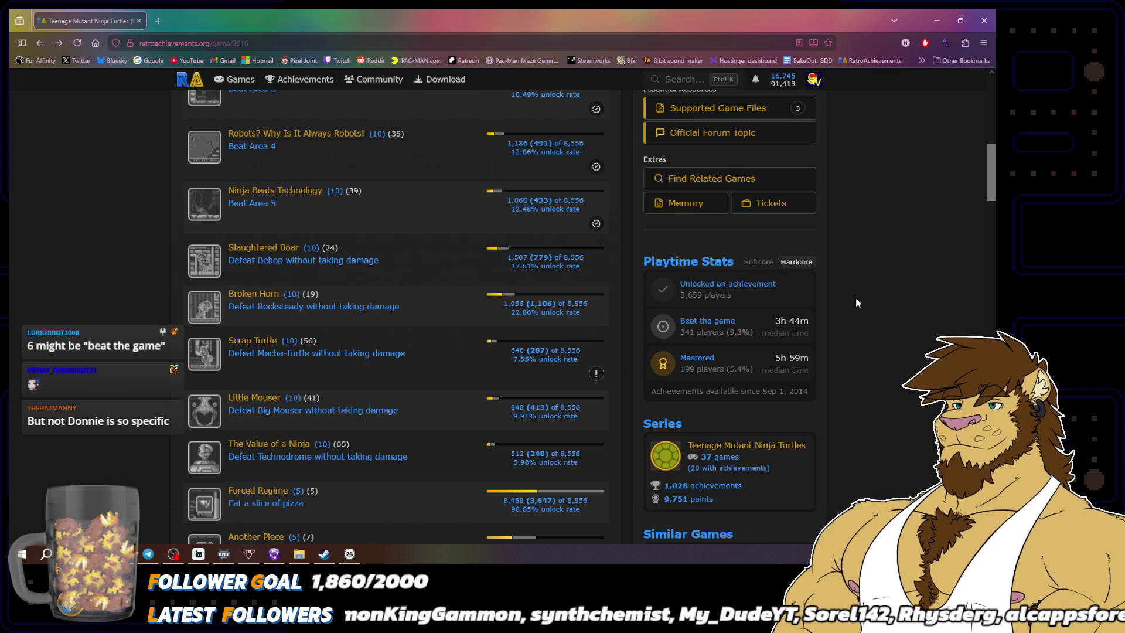
scroll(855, 296, down, 13)
scroll(856, 300, down, 3)
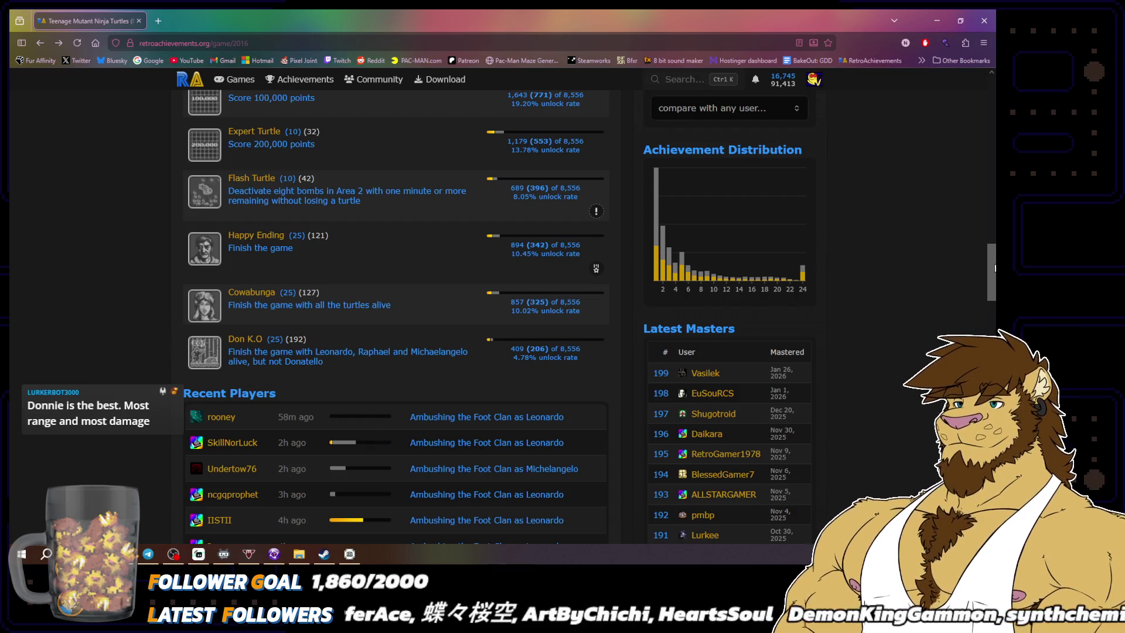
drag(989, 265, 982, 79)
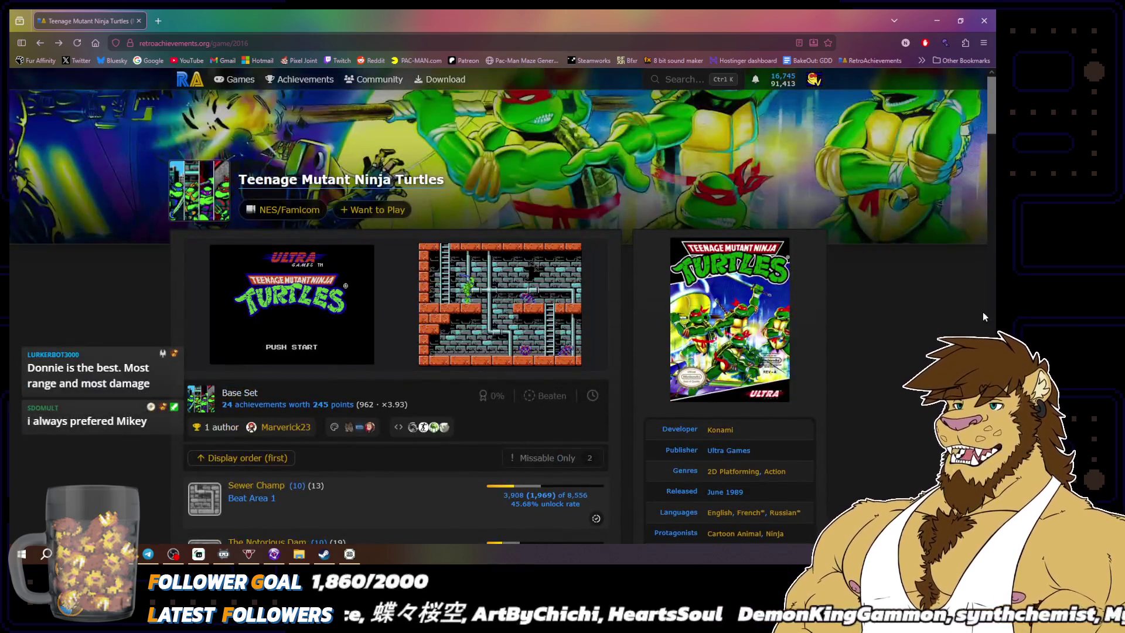
scroll(222, 192, down, 10)
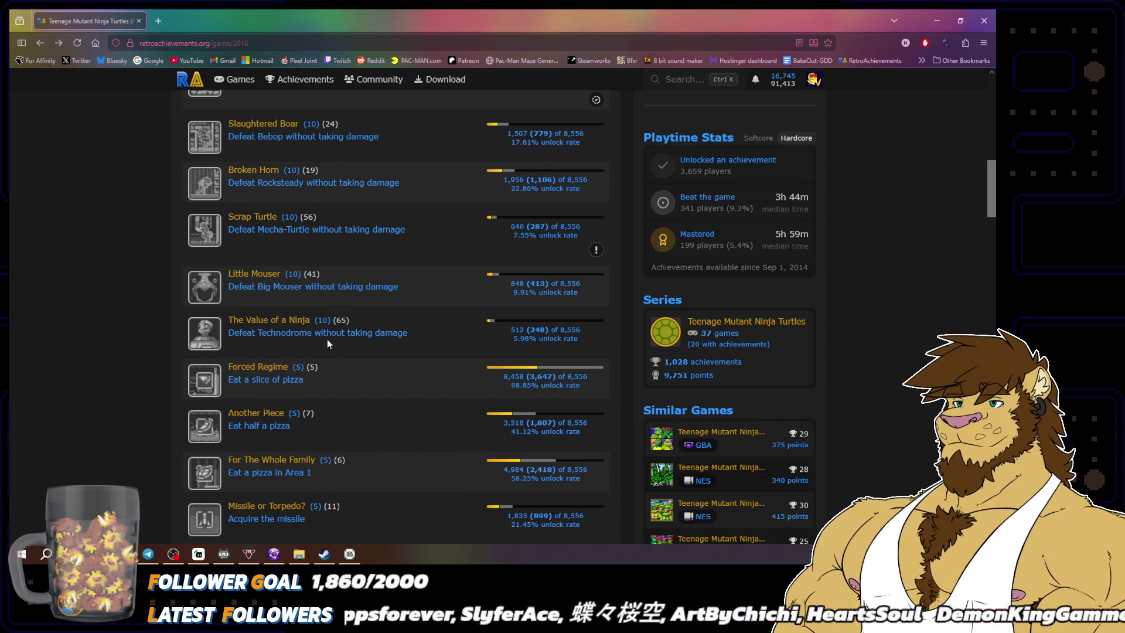
scroll(327, 339, down, 3)
scroll(358, 414, down, 2)
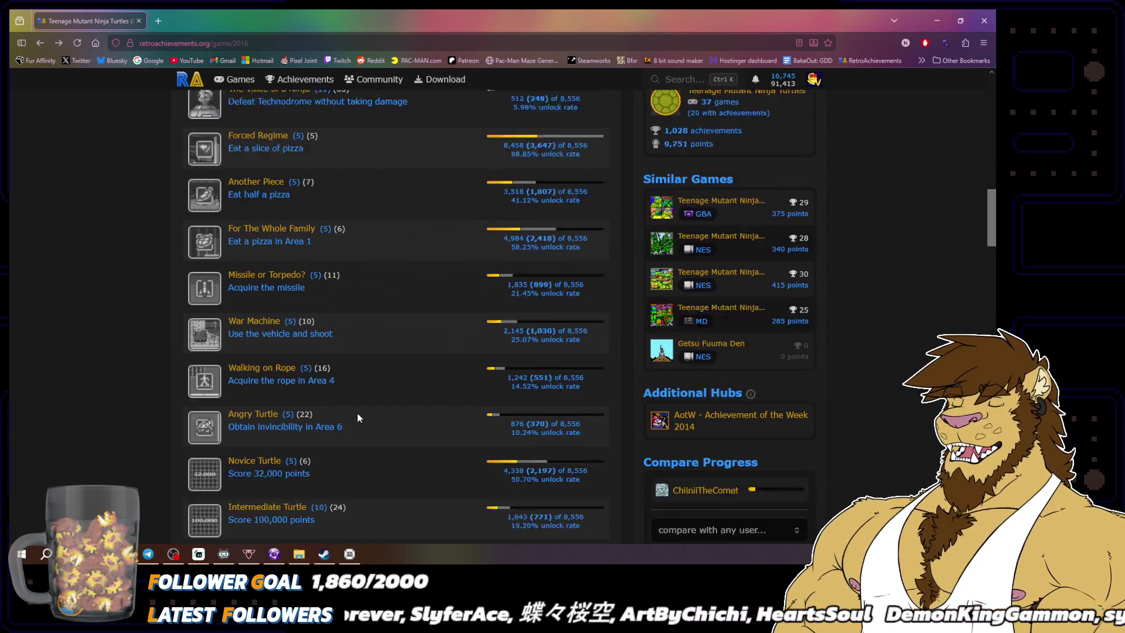
scroll(358, 413, down, 4)
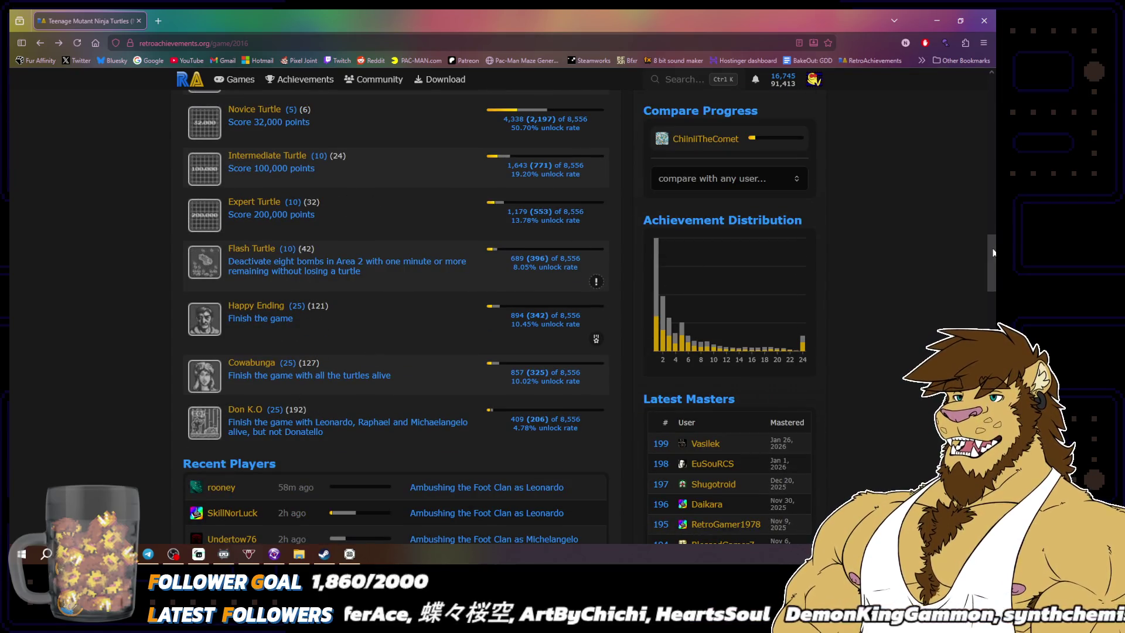
drag(988, 245, 989, 86)
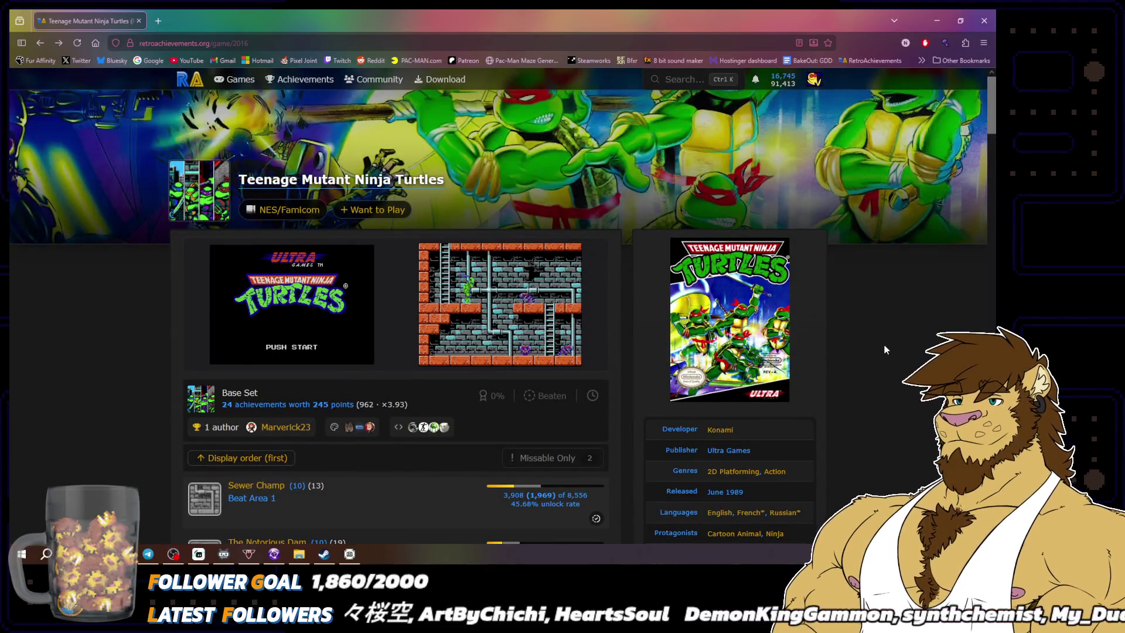
scroll(885, 345, down, 2)
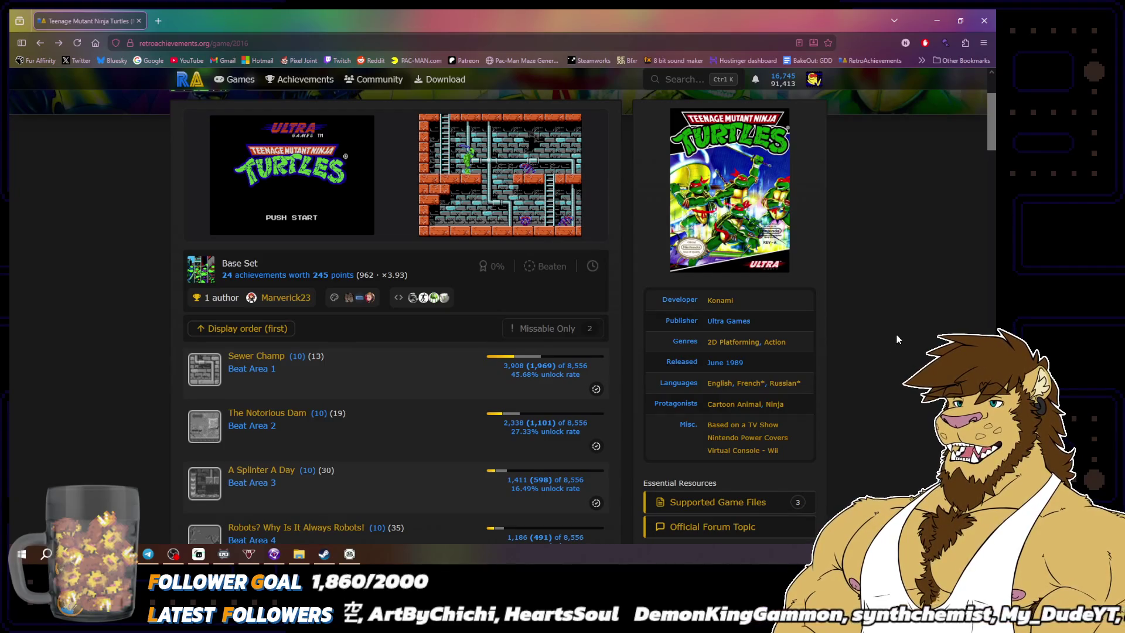
scroll(902, 333, up, 2)
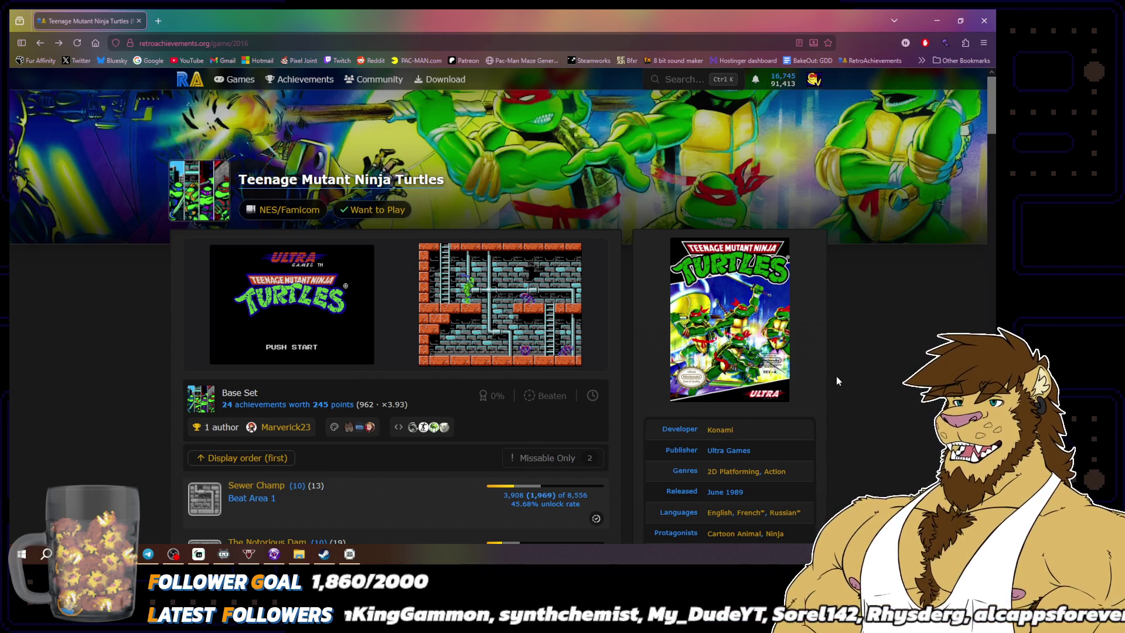
Check the Missable badge on Flash Turtle, scroll back to the top, and restore the browser to a smaller window
scroll(547, 462, down, 1)
scroll(606, 386, down, 8)
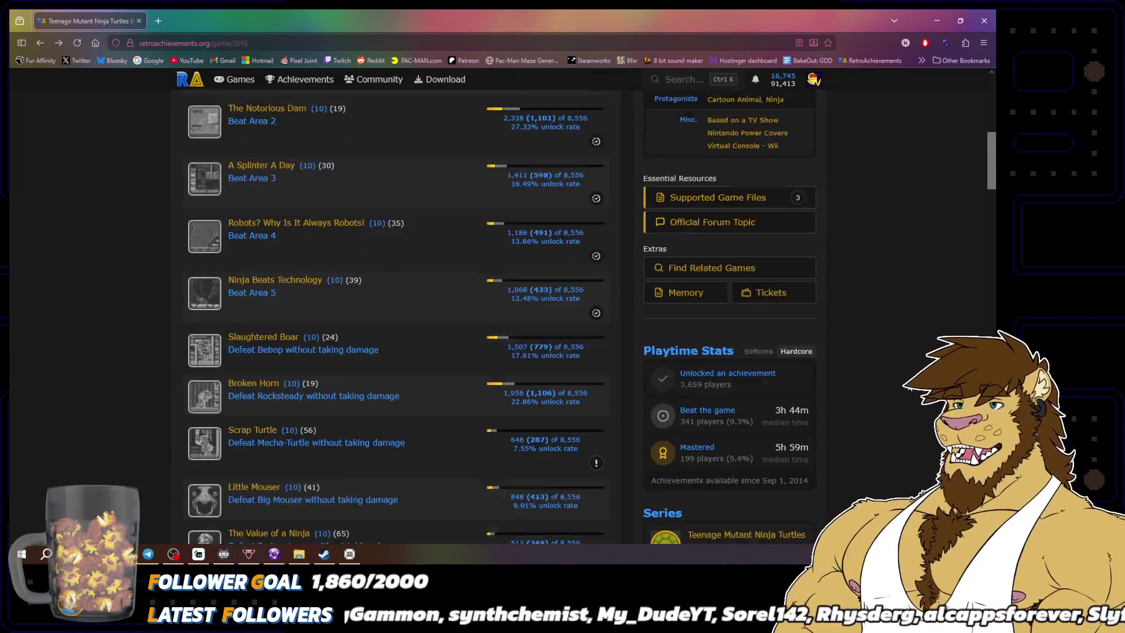
scroll(874, 388, down, 12)
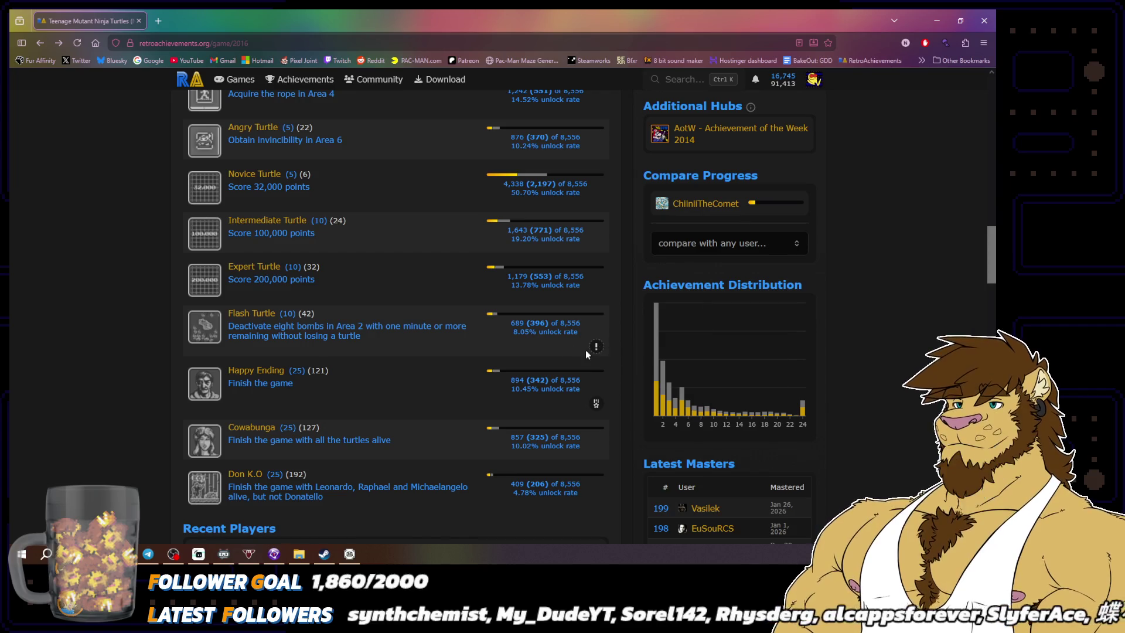
mouse_move(599, 350)
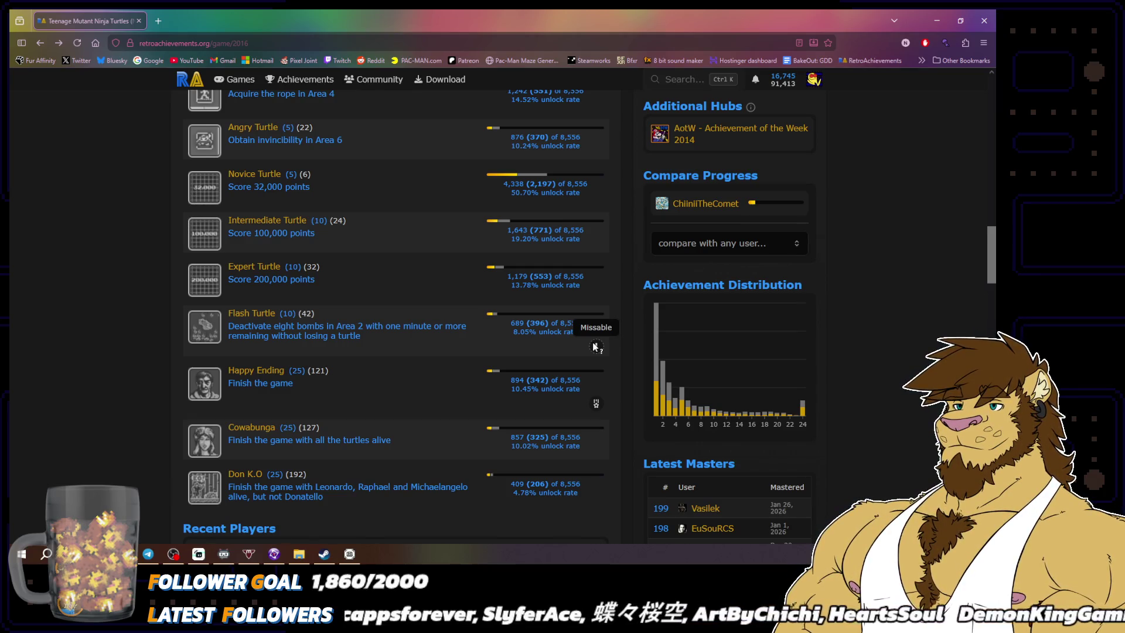
scroll(914, 339, up, 2)
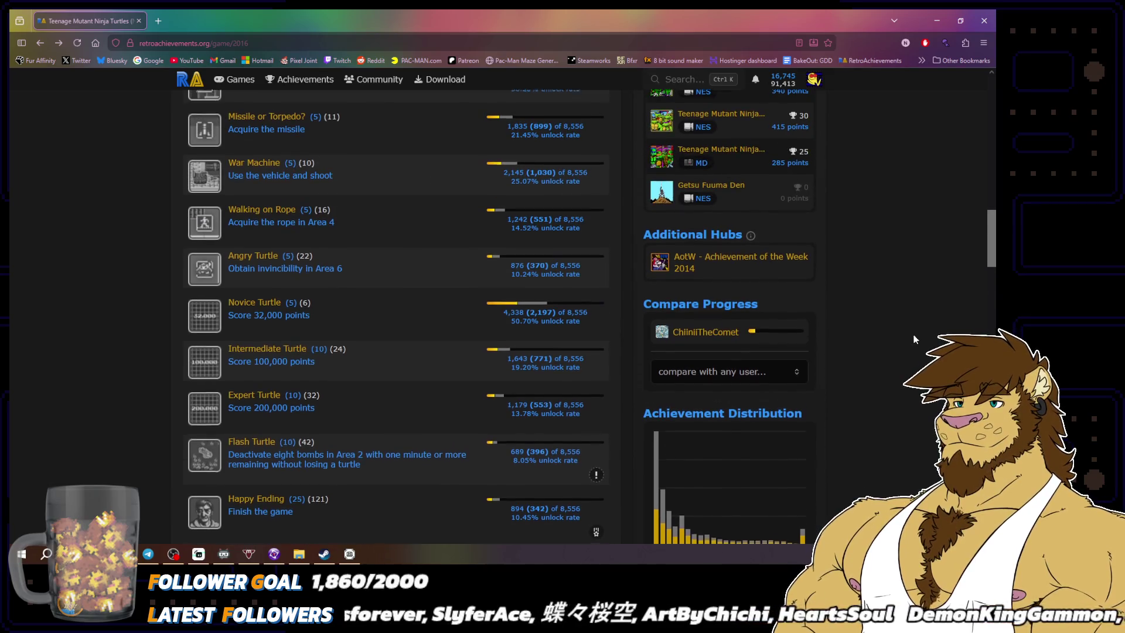
scroll(915, 337, down, 1)
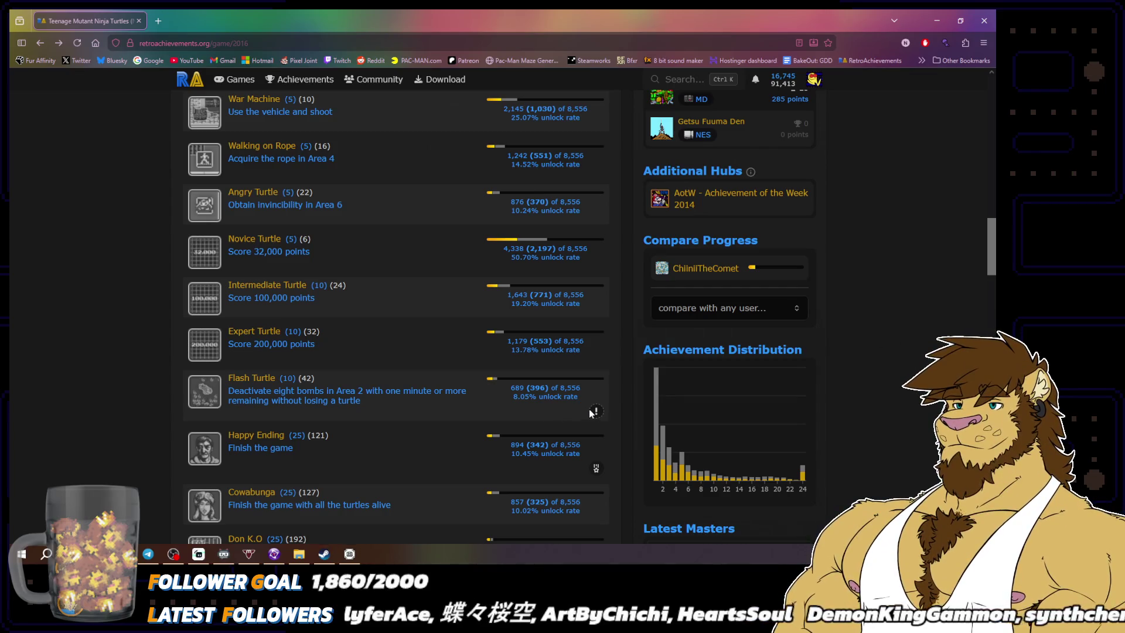
mouse_move(595, 412)
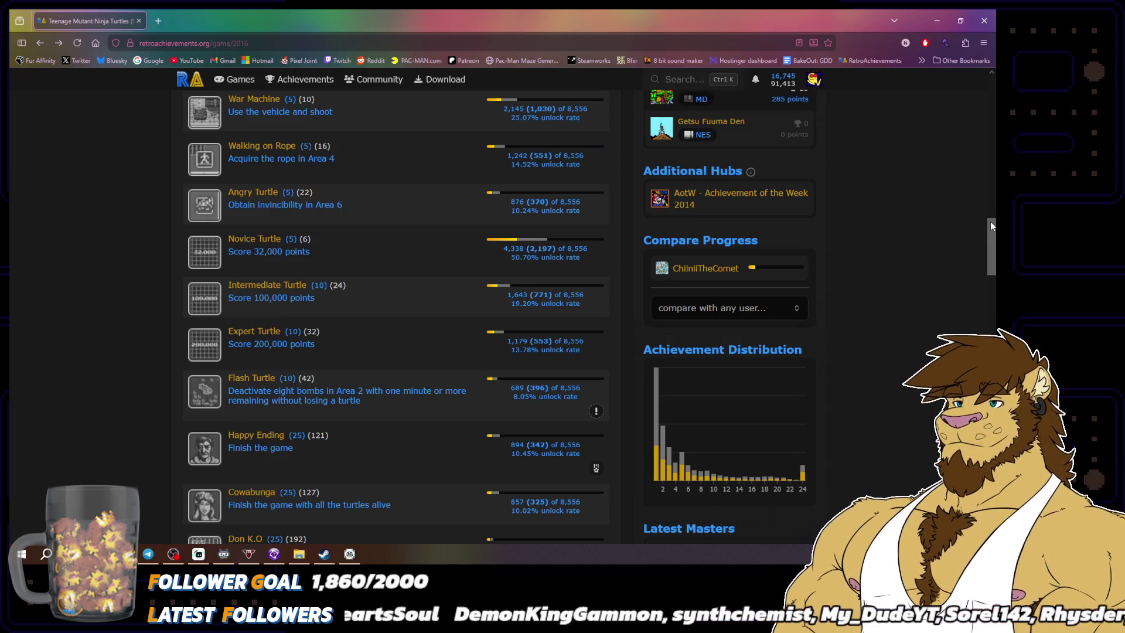
drag(990, 219, 990, 76)
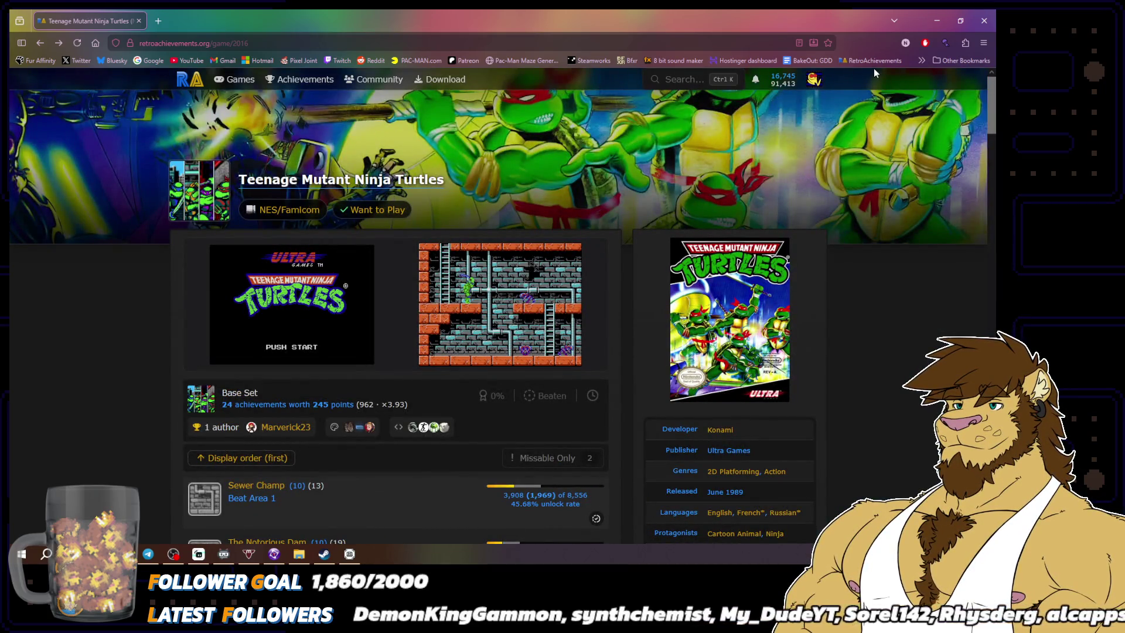
double_click(908, 23)
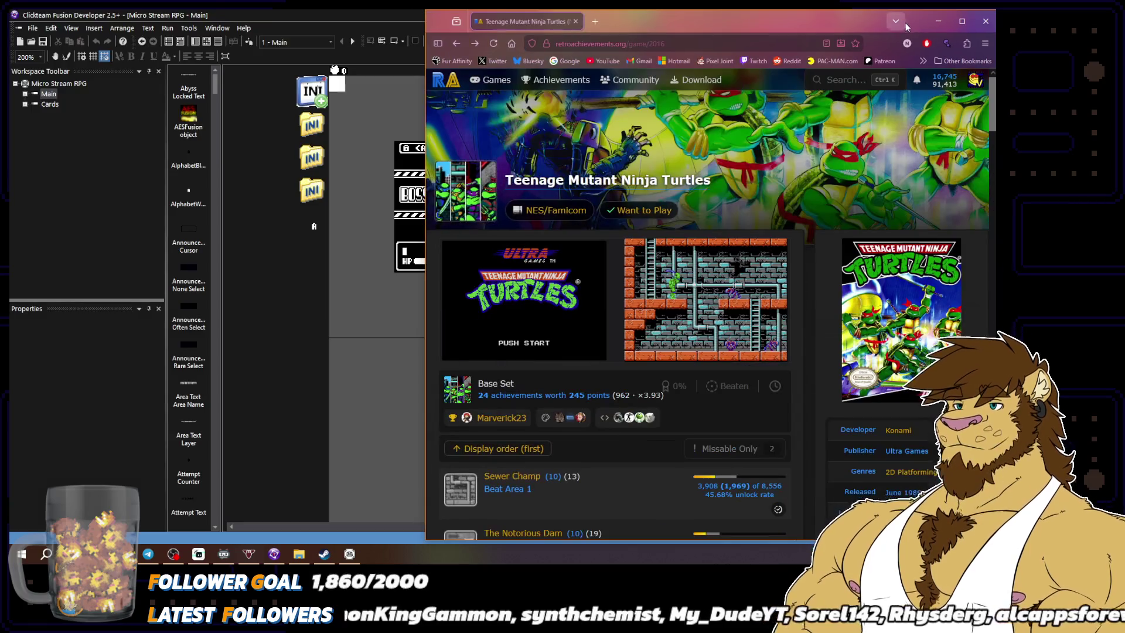
Maximize Firefox again, glance at the open-tabs list, and close the browser
double_click(919, 22)
click(892, 21)
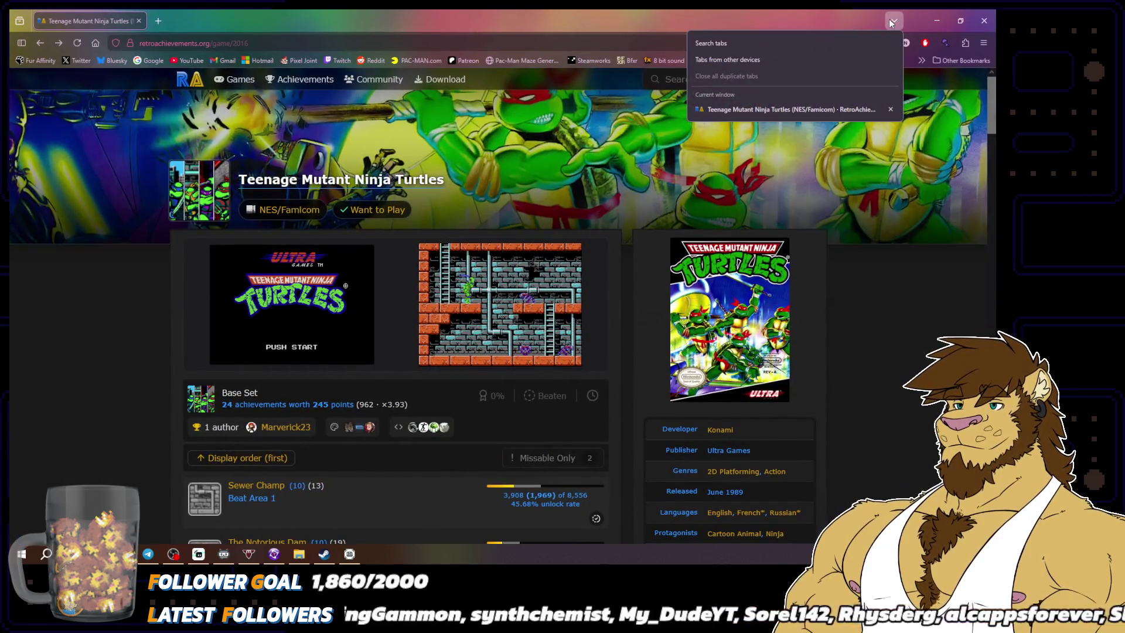
click(919, 28)
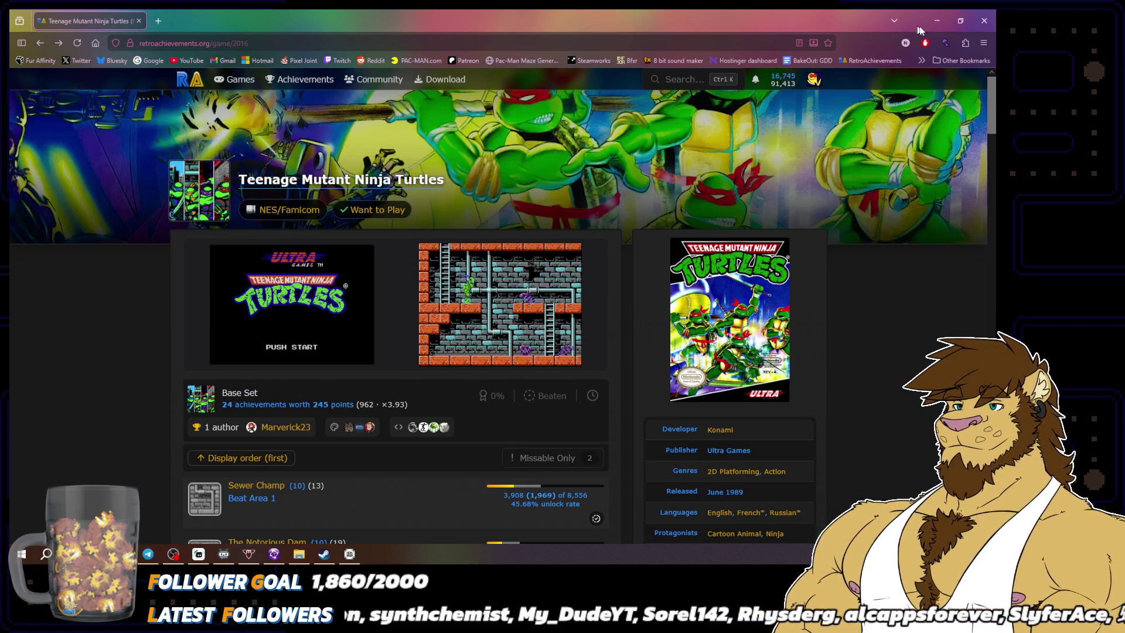
click(984, 20)
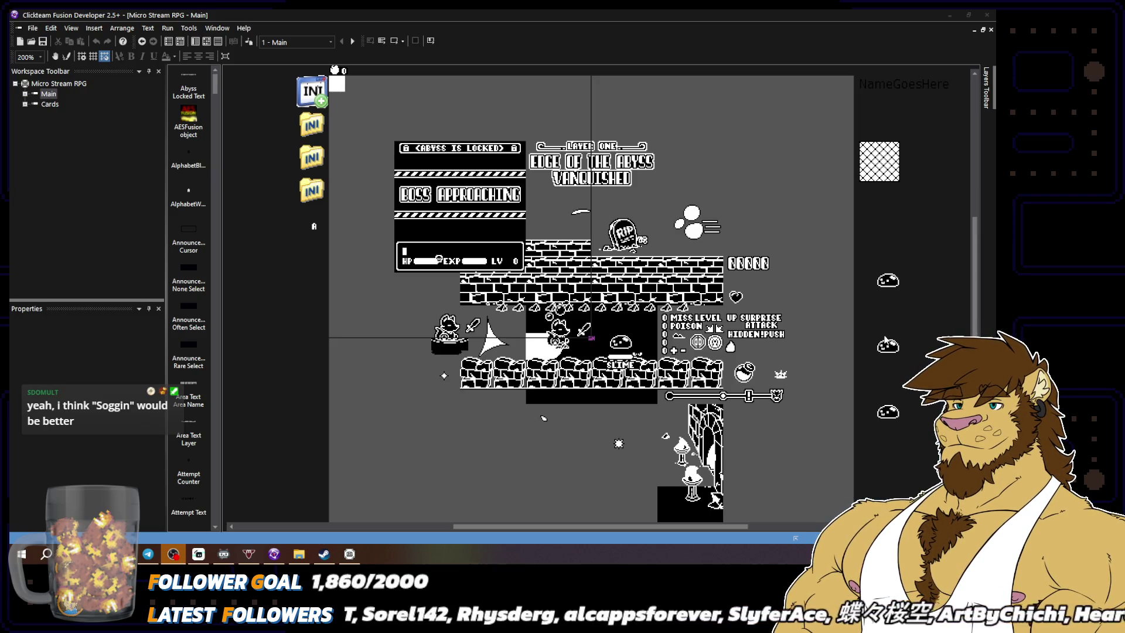
Bring Fusion to the front and open the Monster object's sprite in the image editor
click(938, 200)
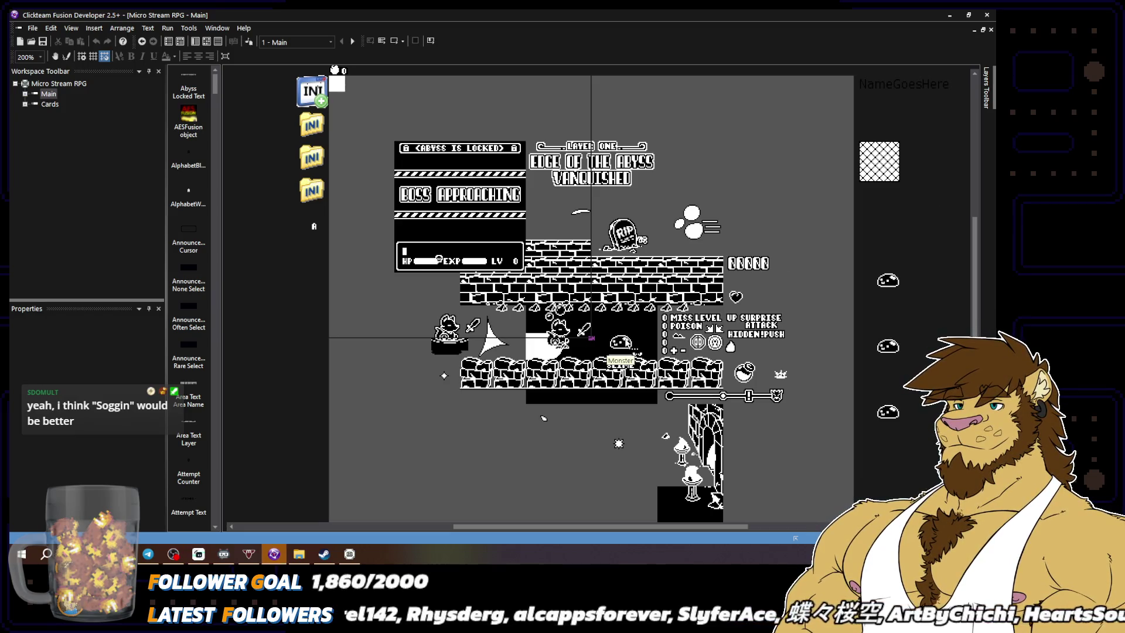
double_click(620, 346)
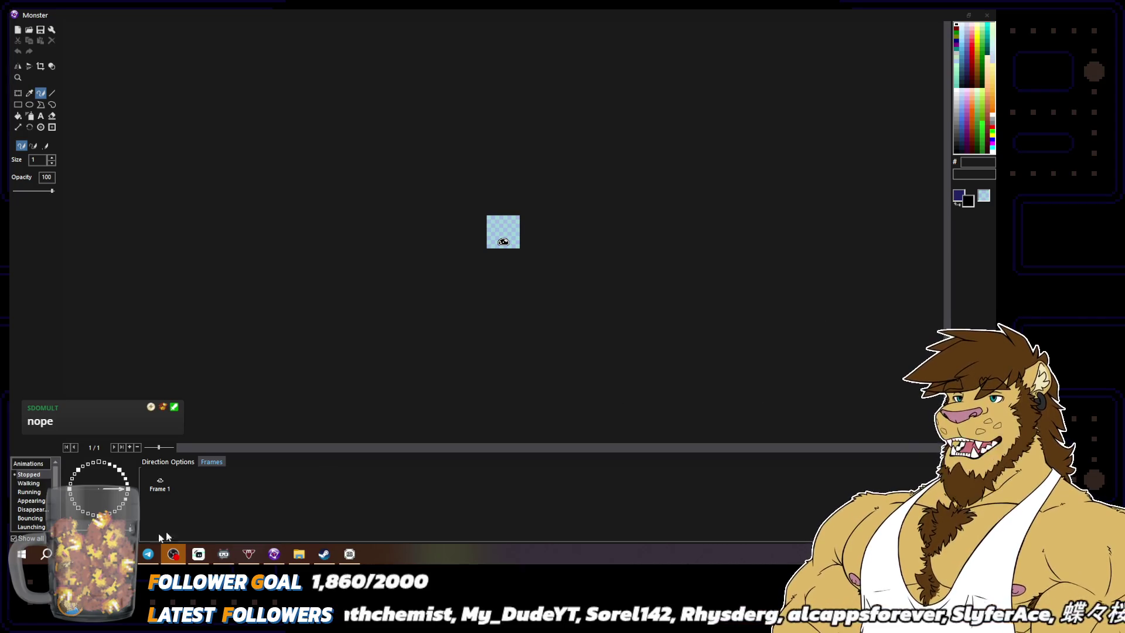
Switch to the 33-frame Jagged Vale animation and step through its frames up to Frame 33
scroll(37, 513, down, 5)
click(33, 500)
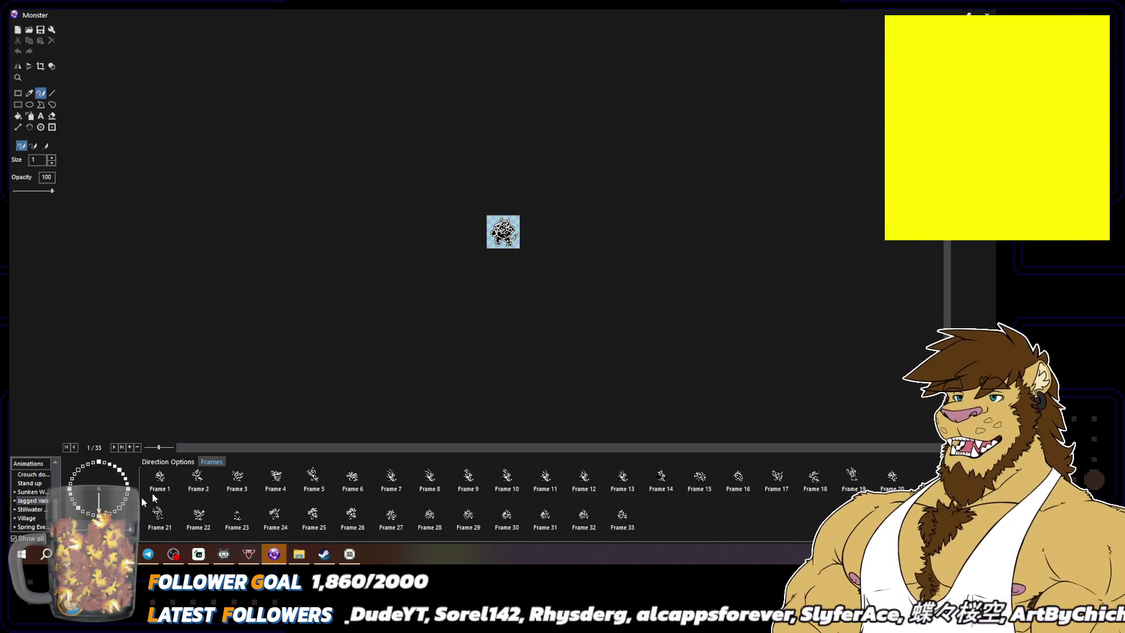
click(175, 484)
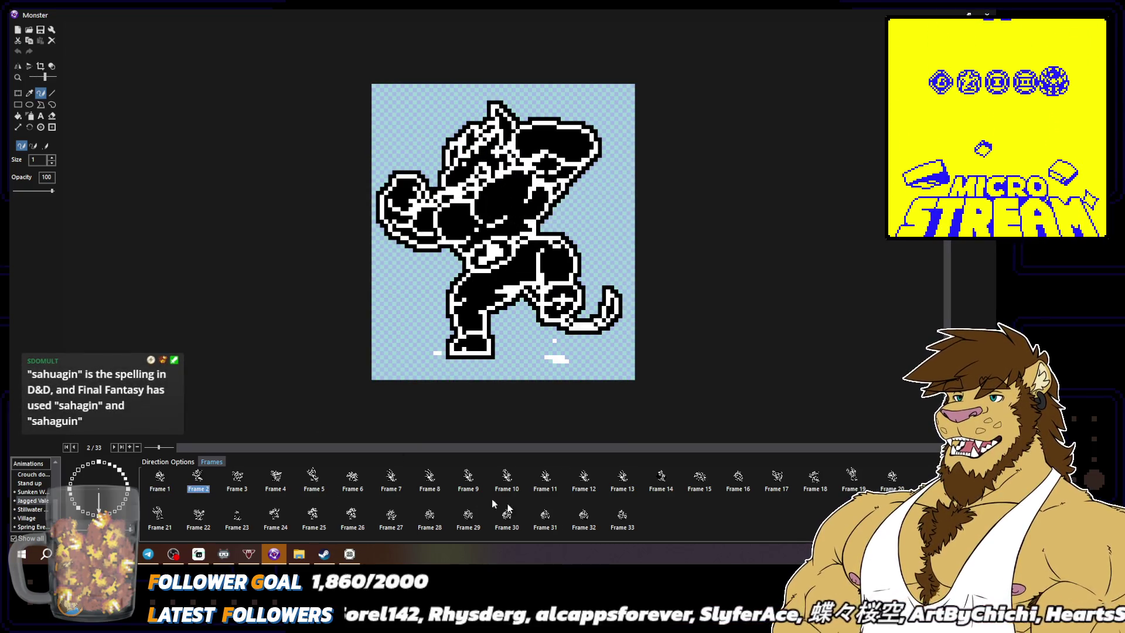
click(236, 484)
click(276, 484)
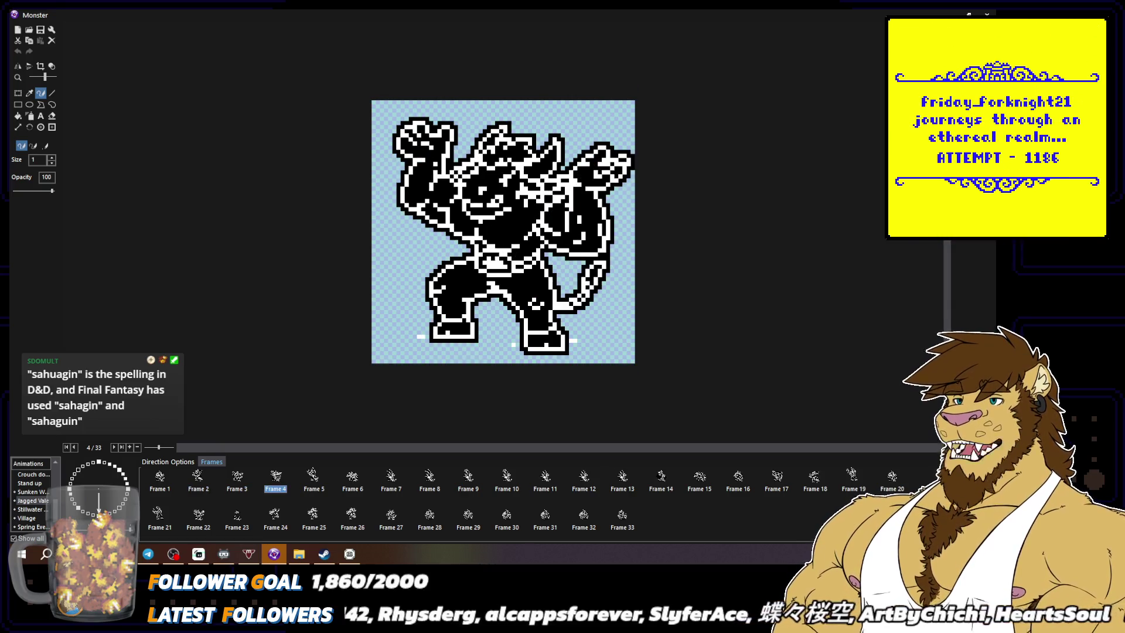
click(314, 485)
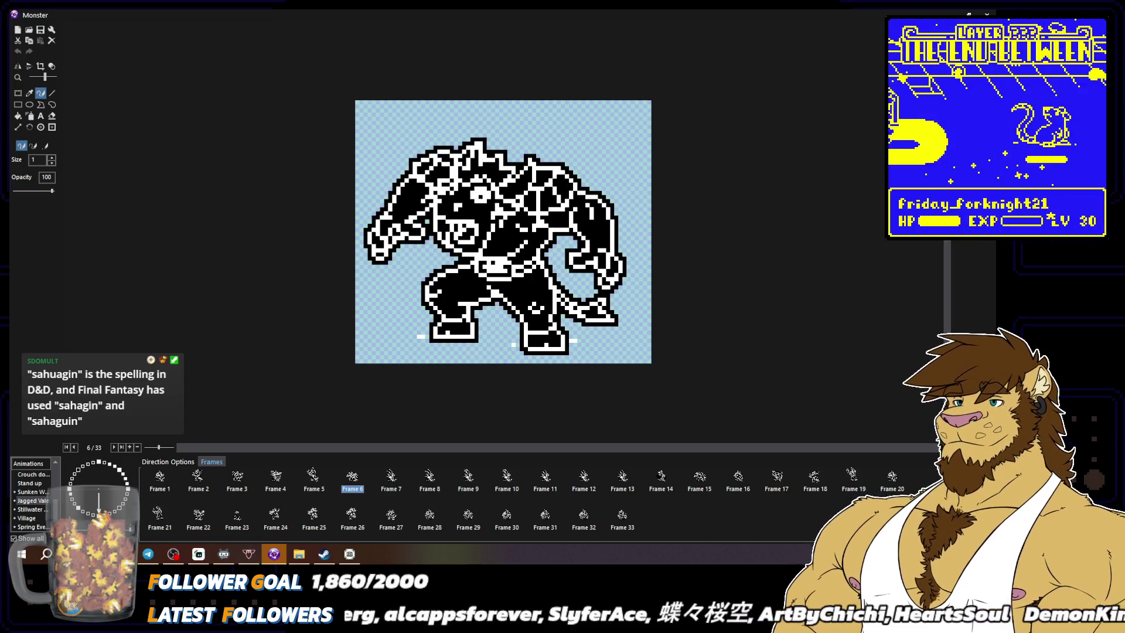
key(Right)
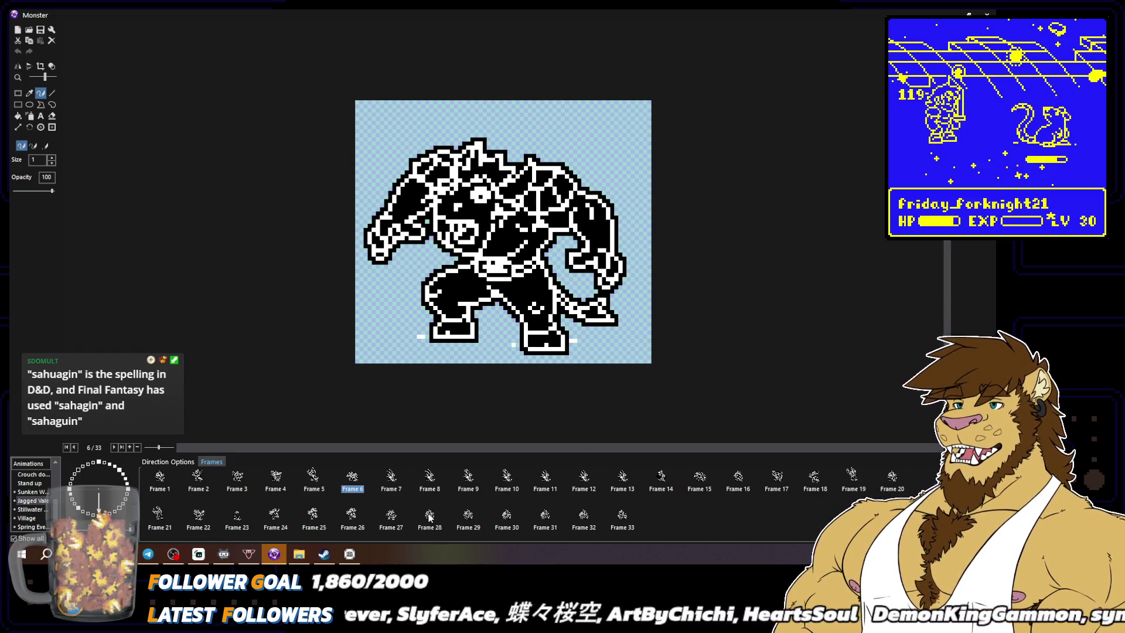
key(Right)
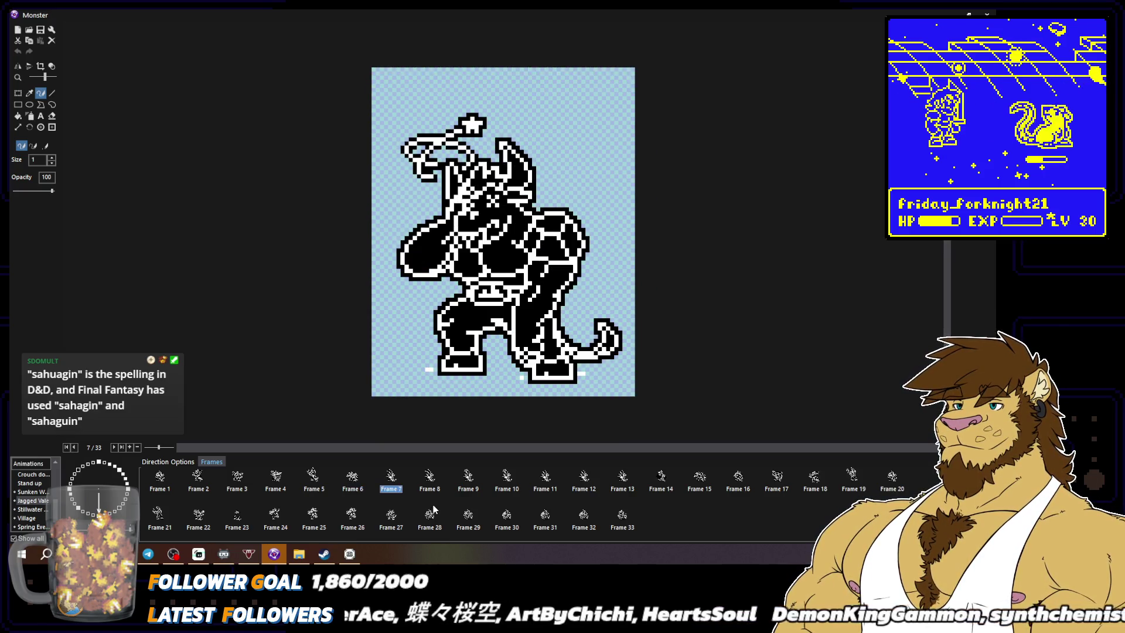
key(Right)
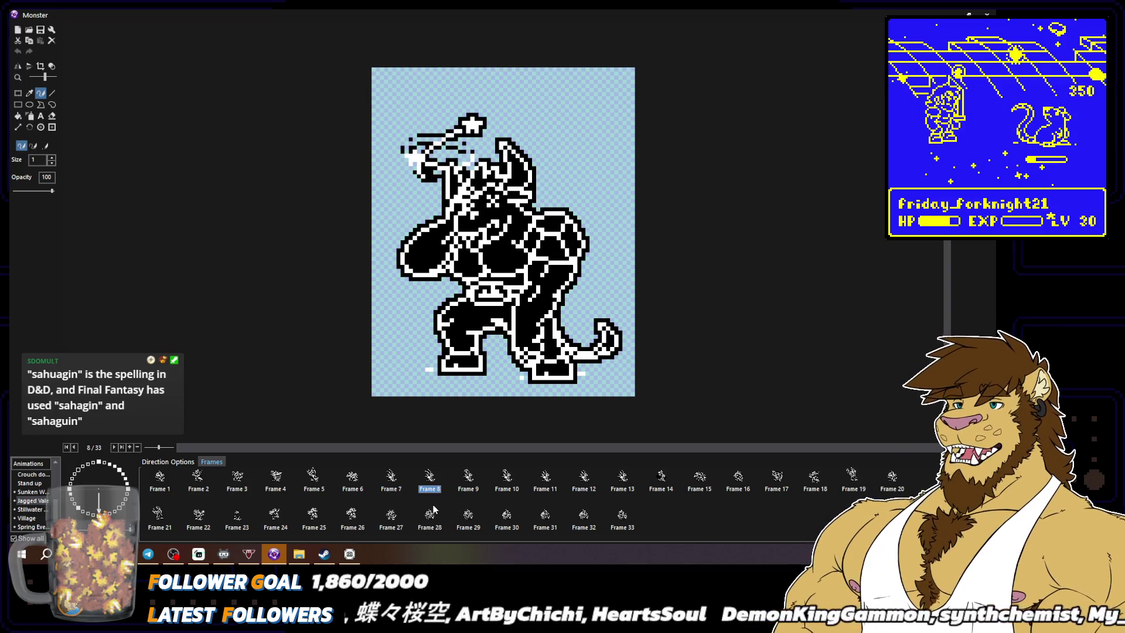
key(Right)
key(Right)
key(Right)
key(Left)
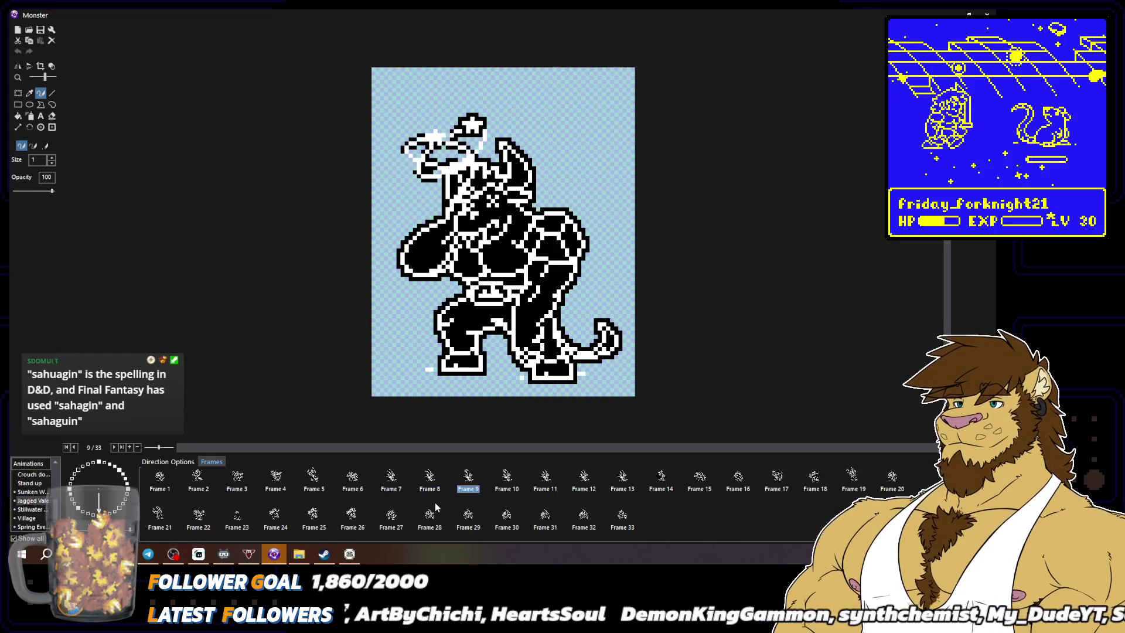
key(Left)
key(Left)
key(Left)
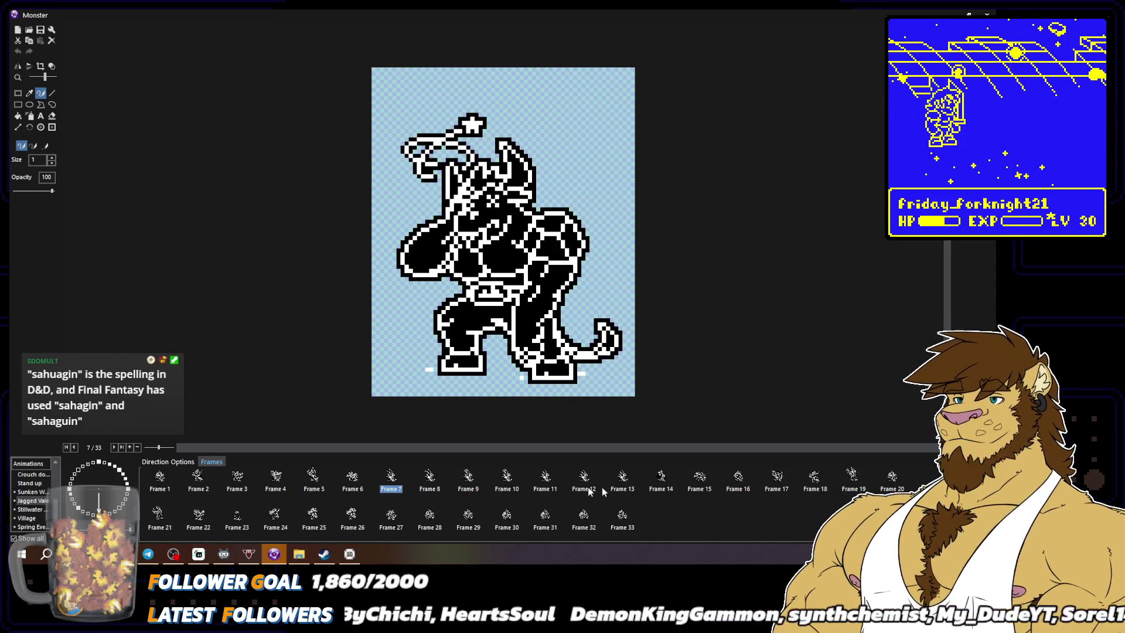
key(Right)
key(Right)
key(Right)
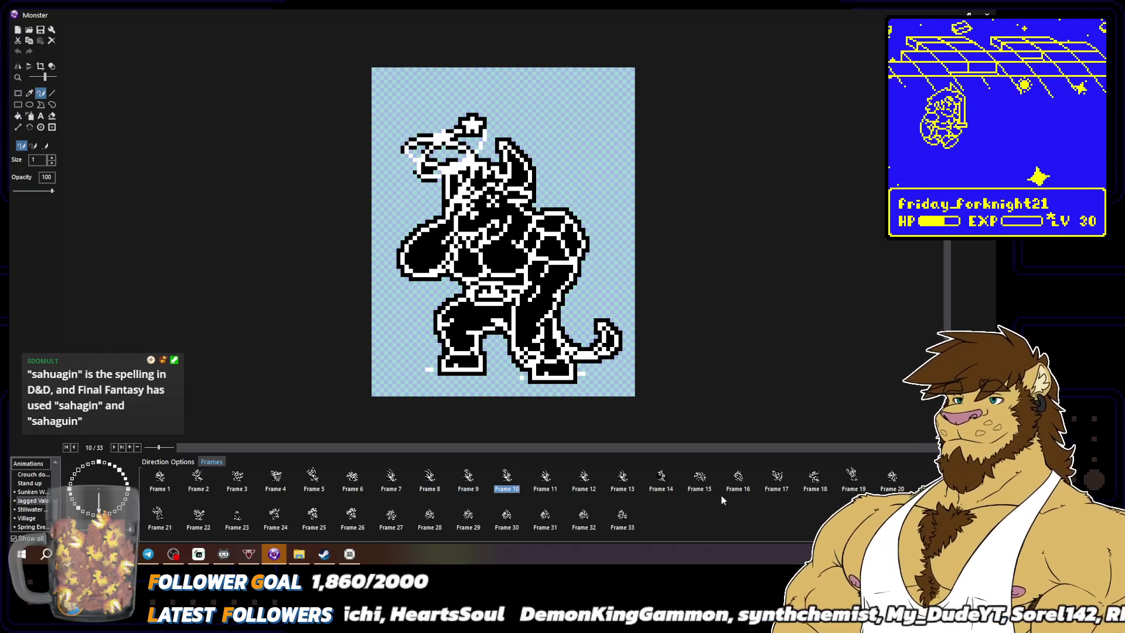
key(Right)
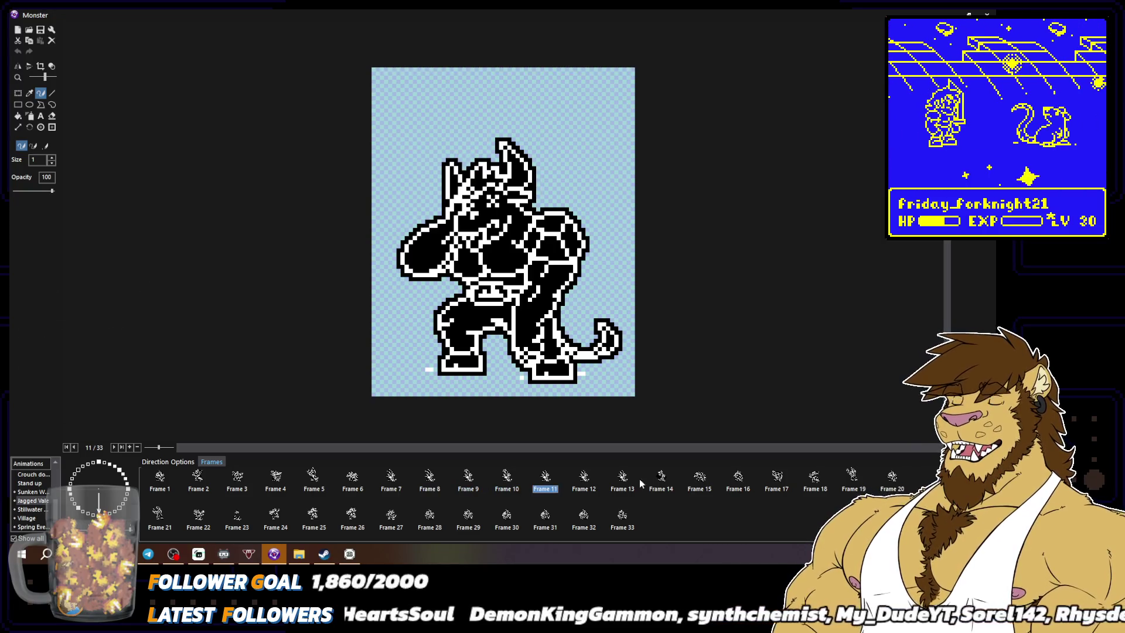
click(659, 481)
click(623, 515)
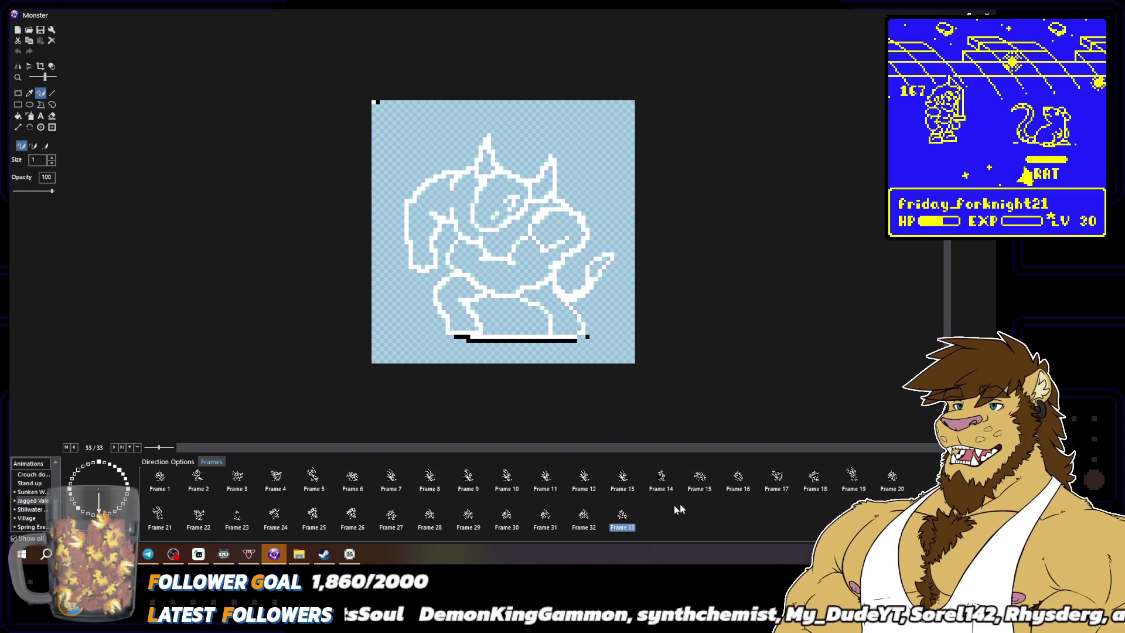
Show the sprites against a solid black background instead of the transparency checkerboard
click(51, 65)
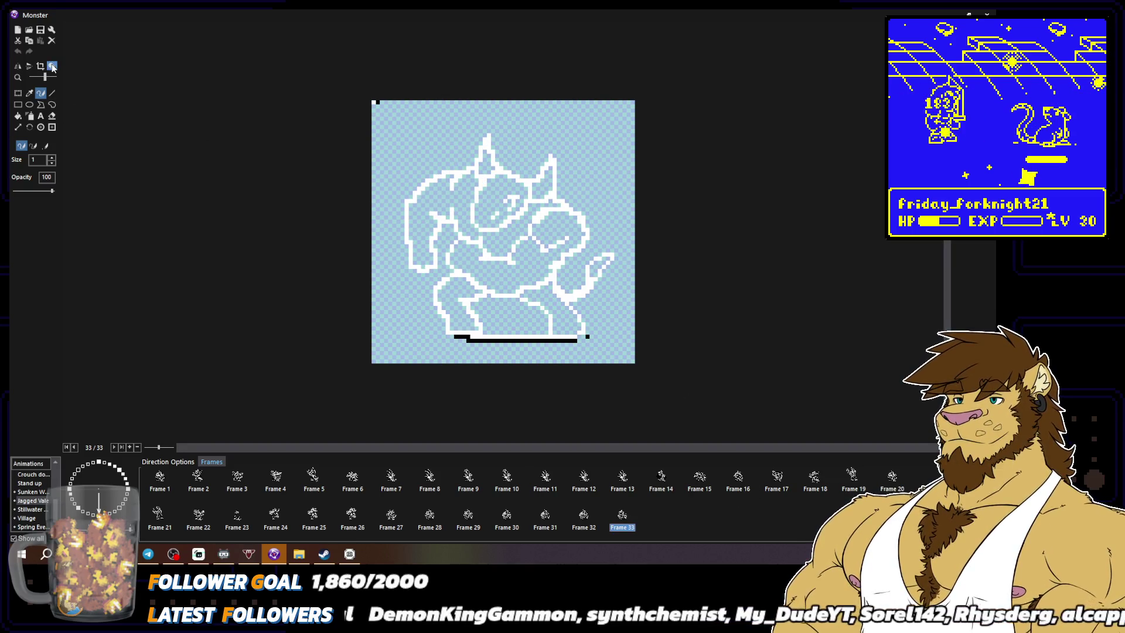
click(30, 157)
click(40, 92)
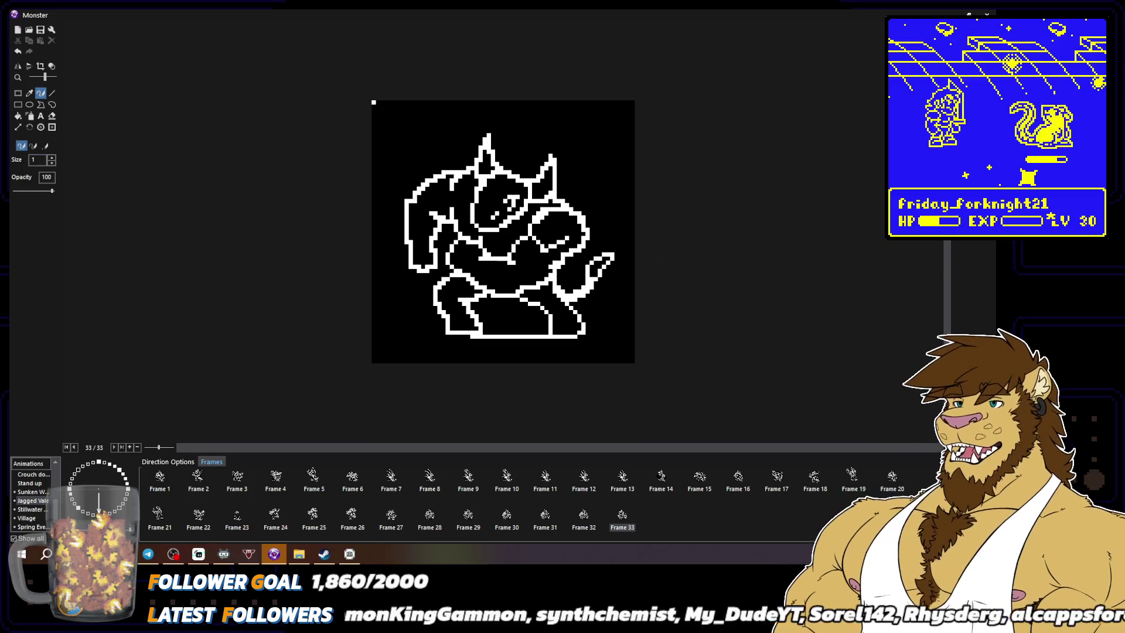
Compare frames 33 back to 22, then return to Frame 1 and select the Stillwater animation
click(624, 519)
key(Left)
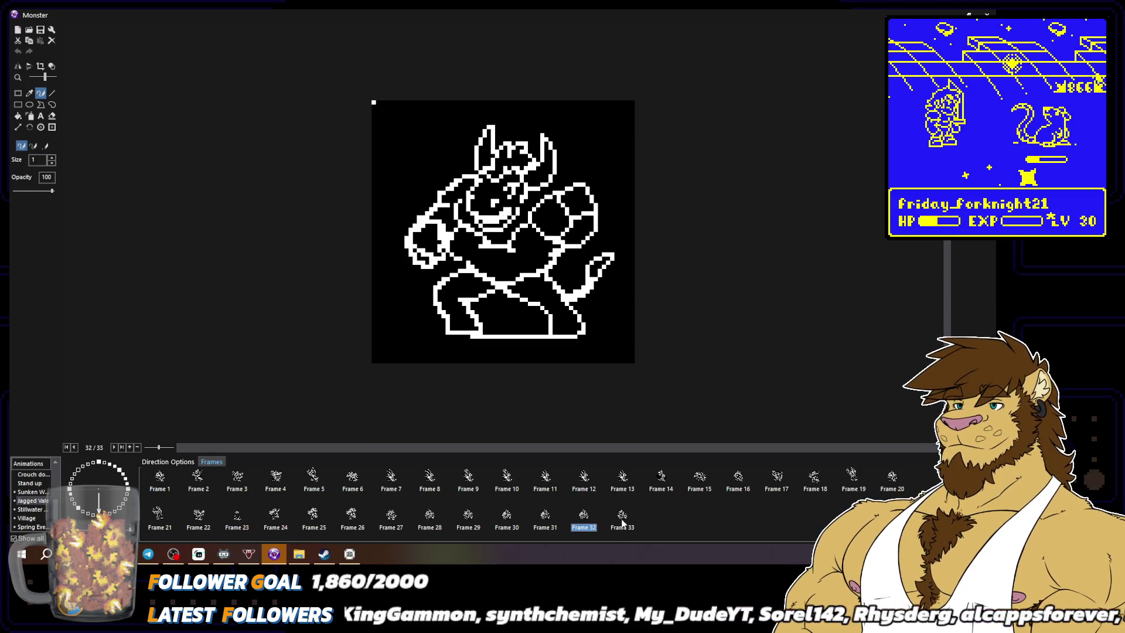
key(Right)
key(Left)
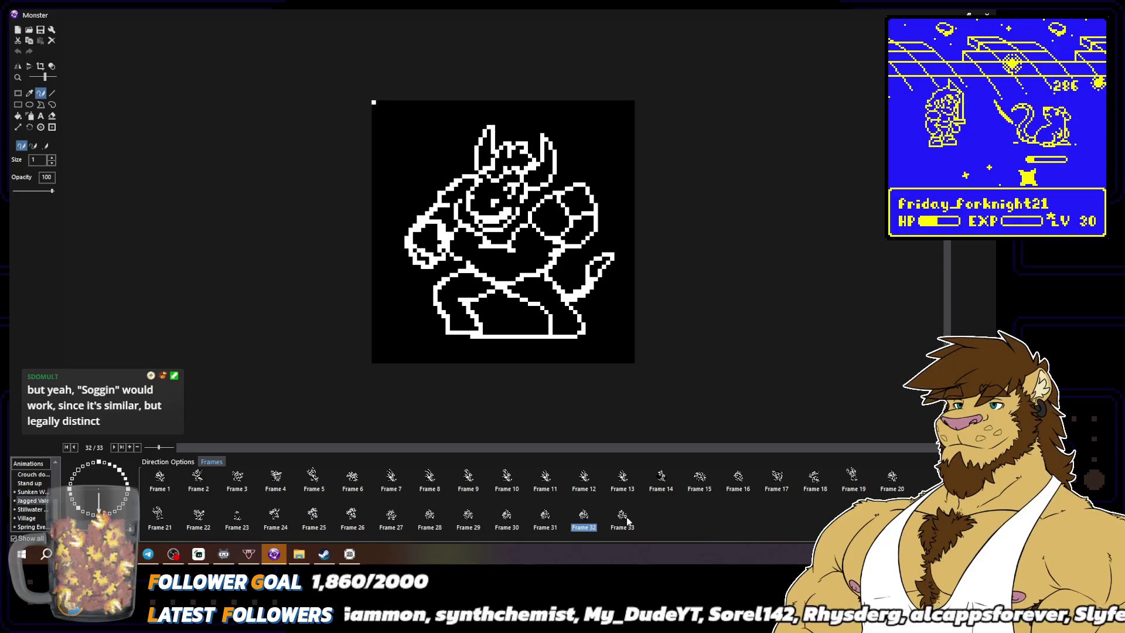
key(Right)
key(Left)
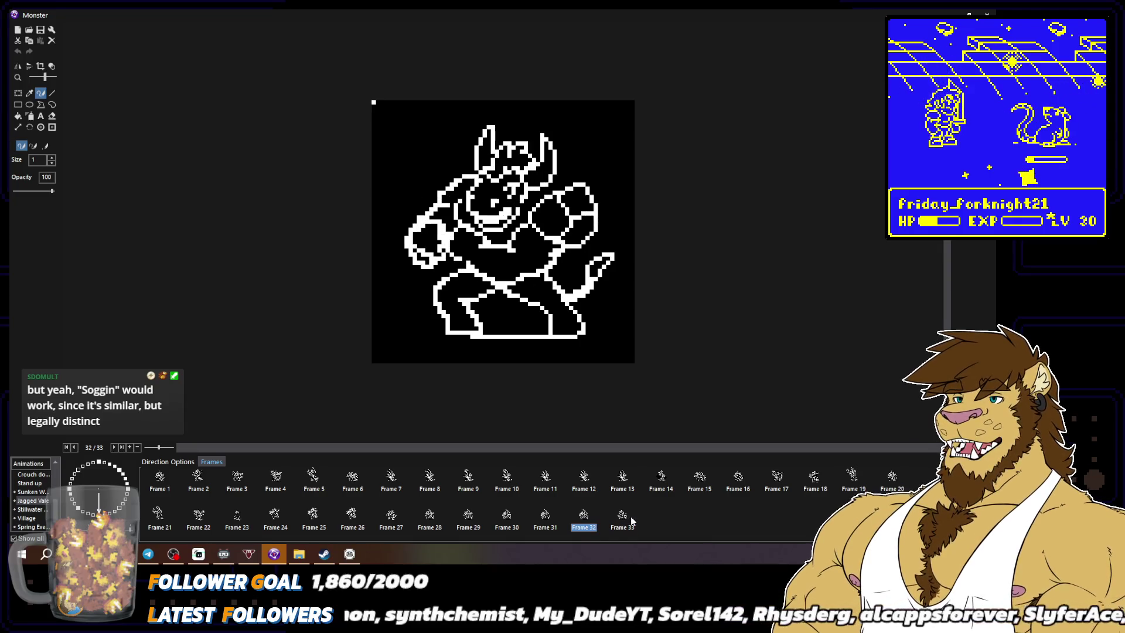
key(Left)
key(Left)
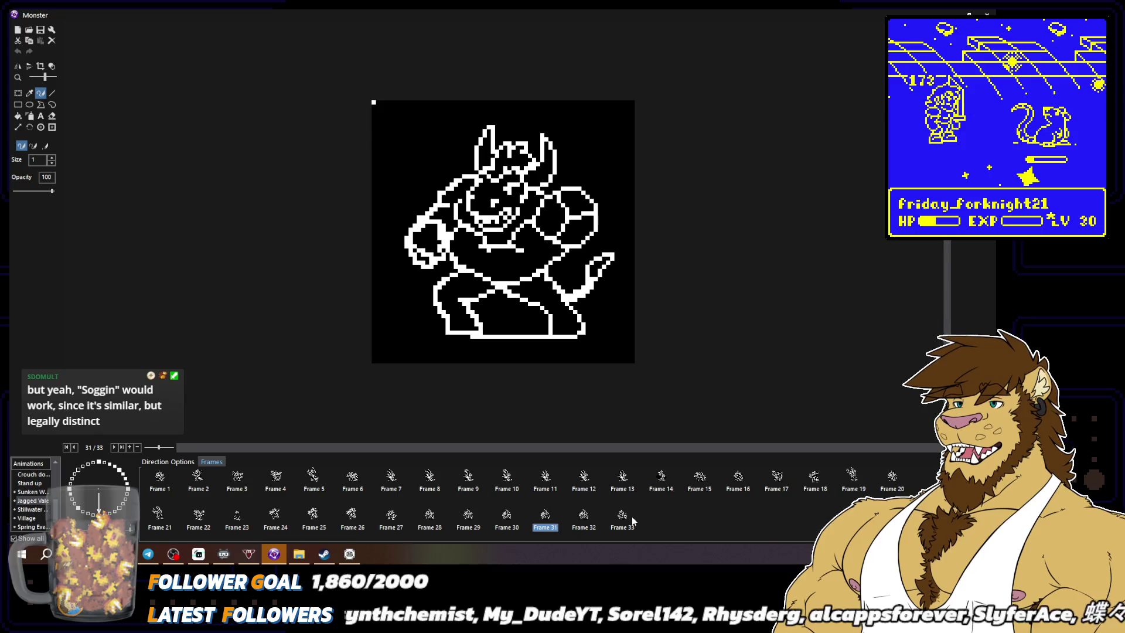
key(Left)
key(Right)
key(Left)
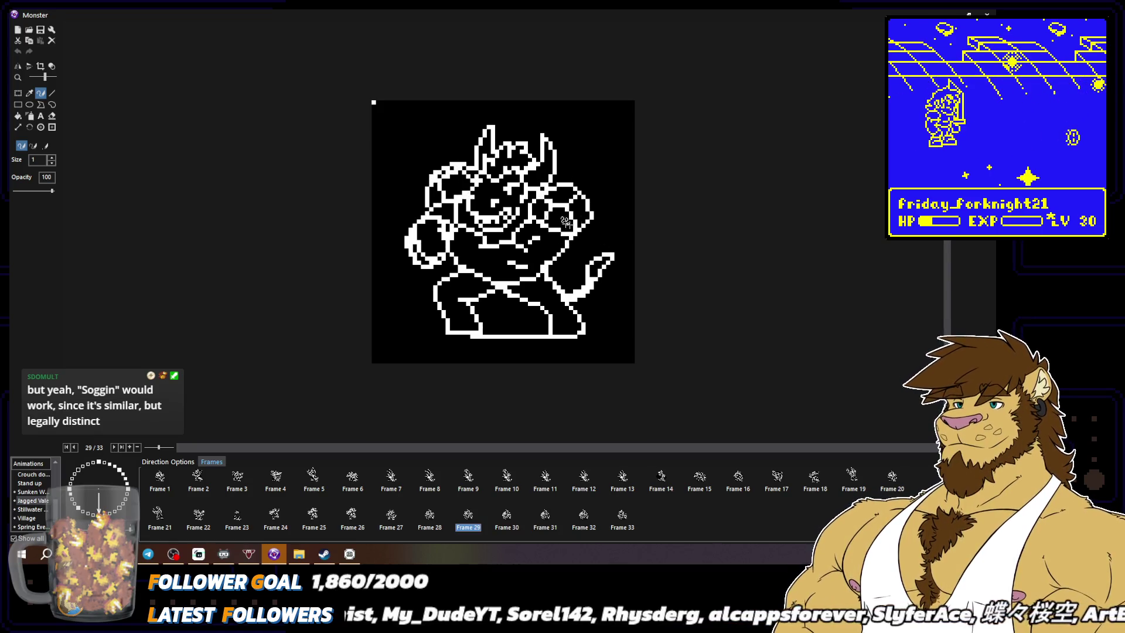
click(280, 527)
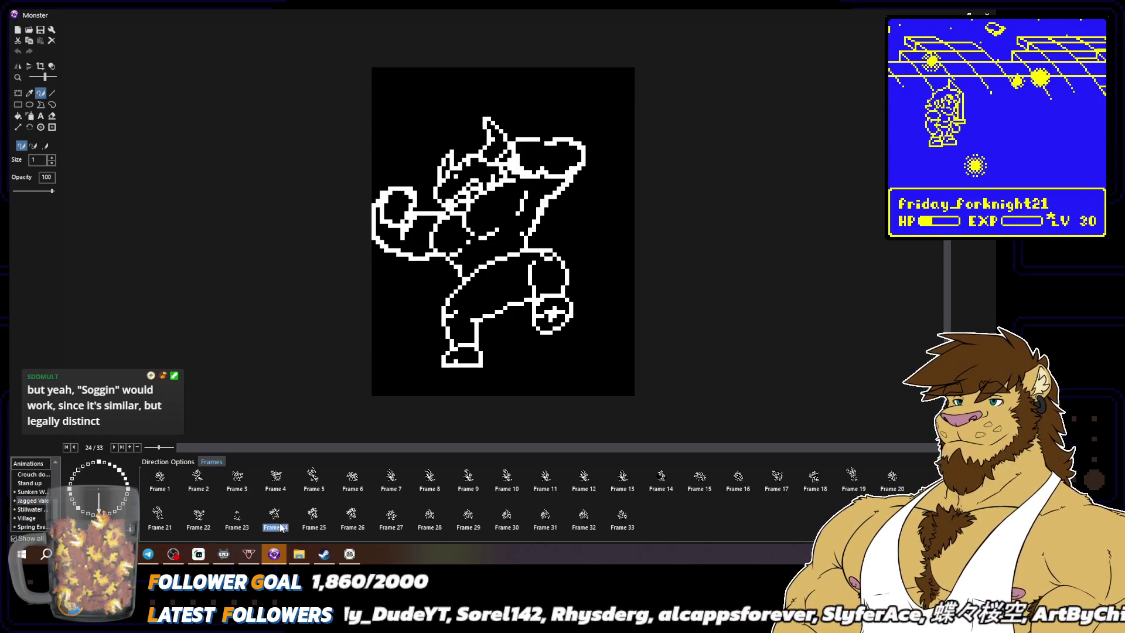
key(Left)
key(Left)
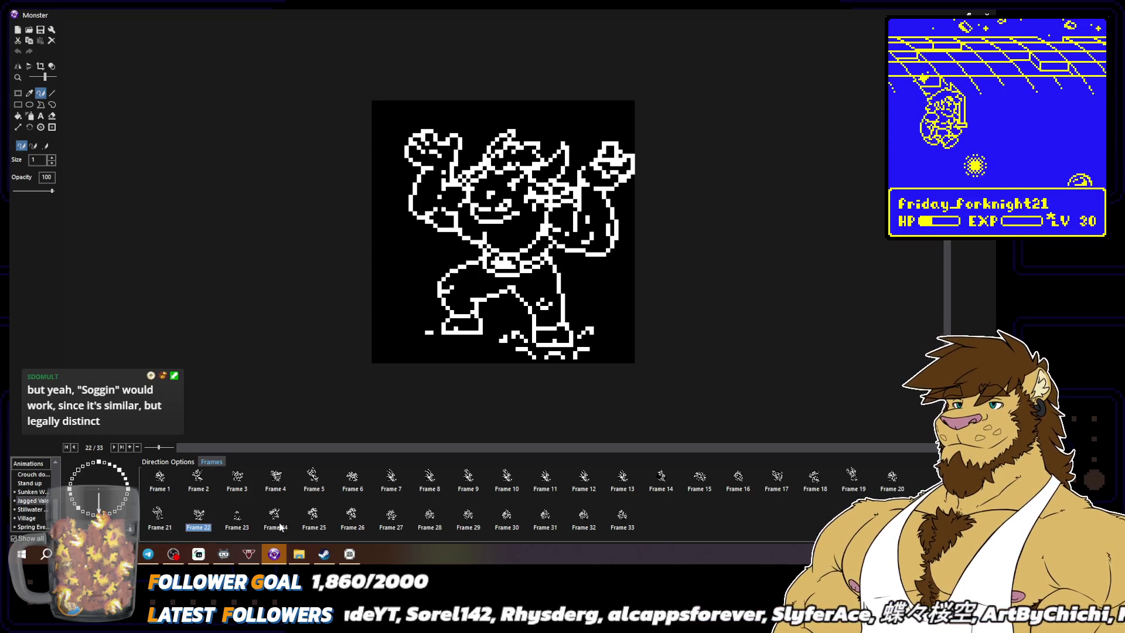
click(156, 481)
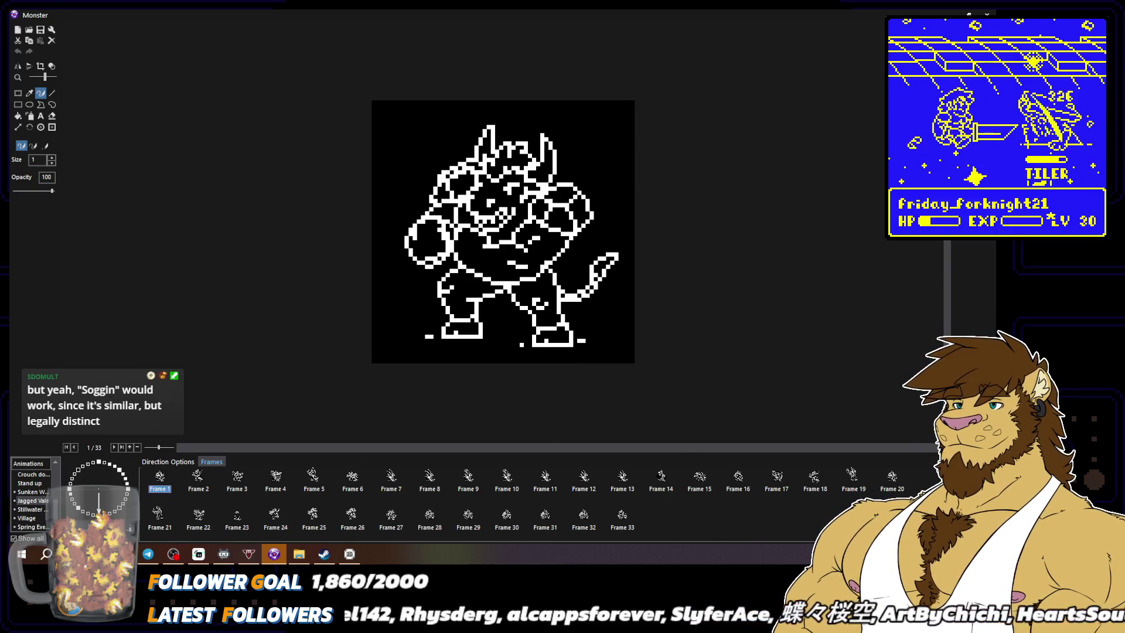
click(37, 509)
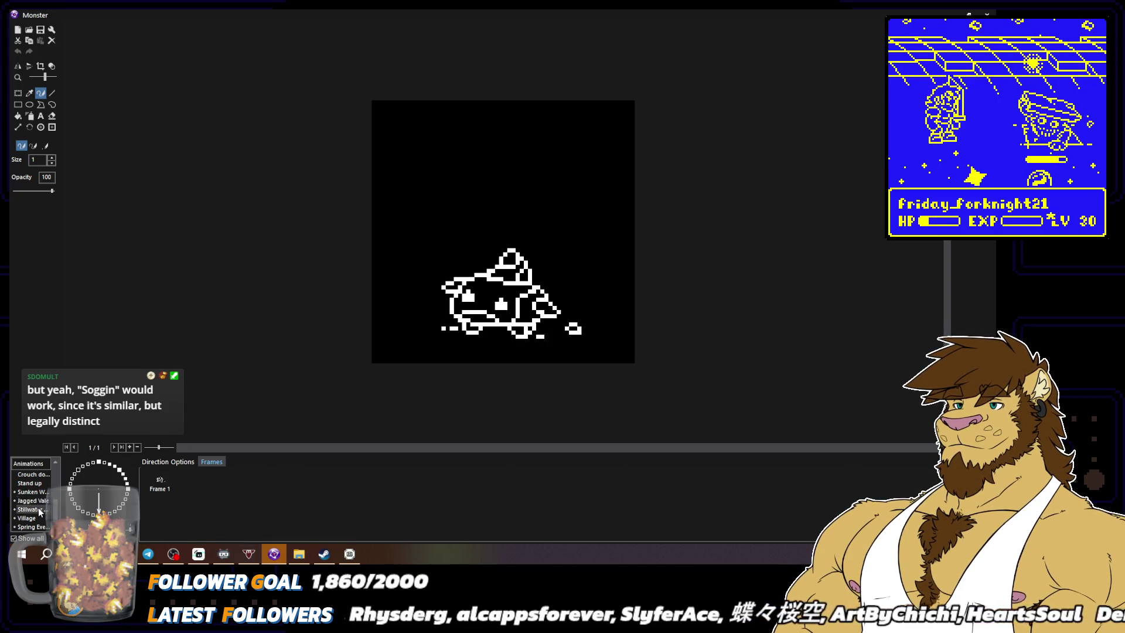
Inspect Stillwater's direction sprites, including the hanging creature and serpent, then close the editor
click(129, 490)
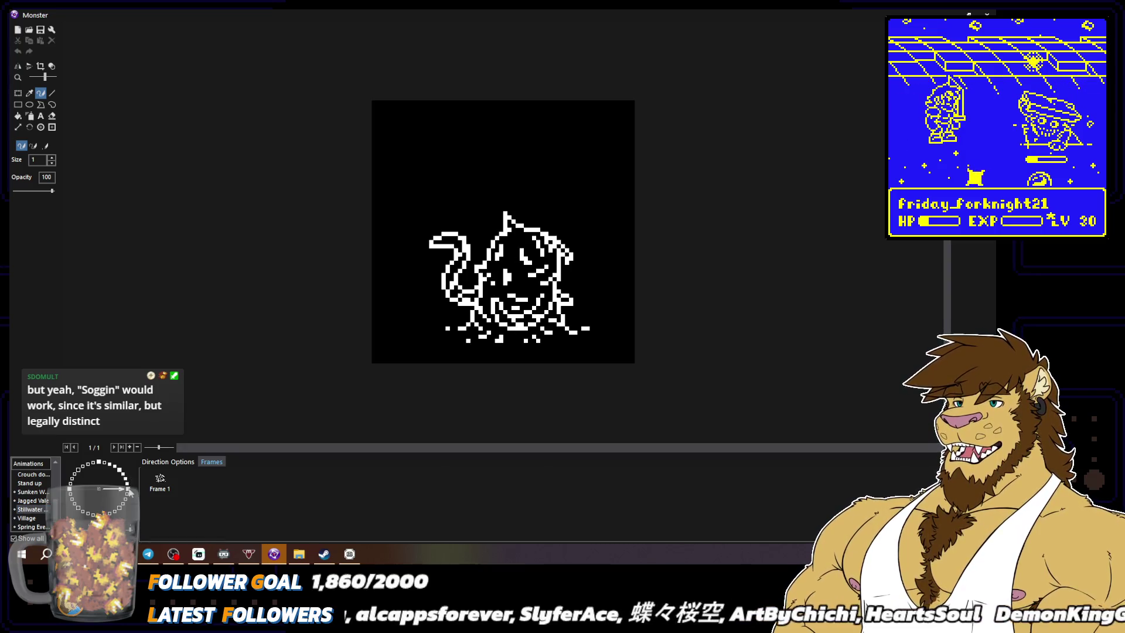
click(129, 492)
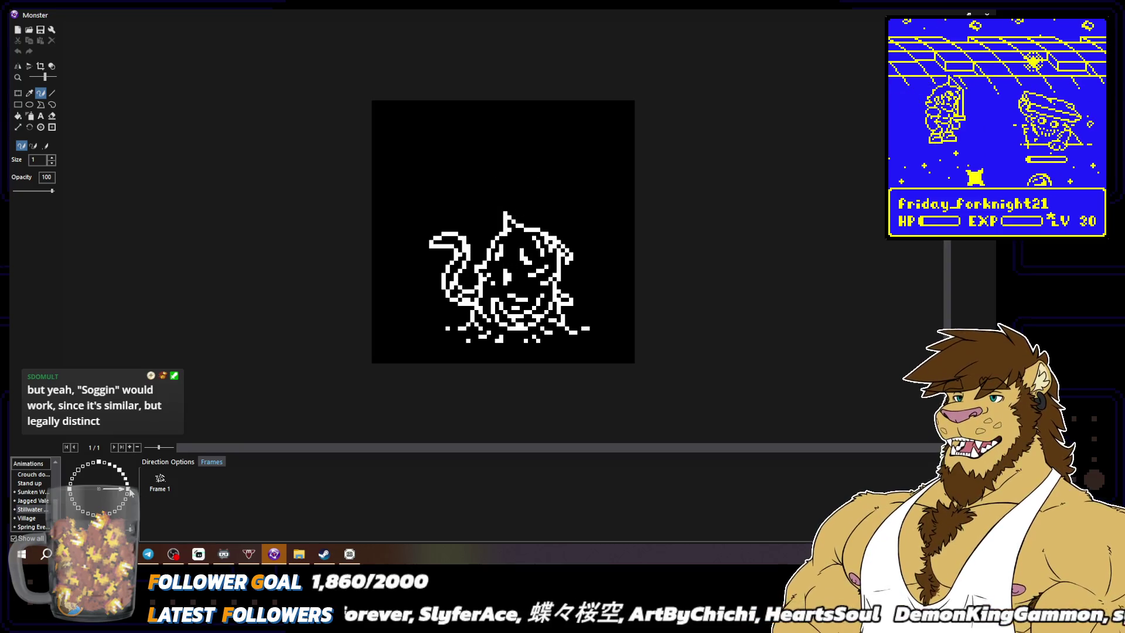
click(130, 490)
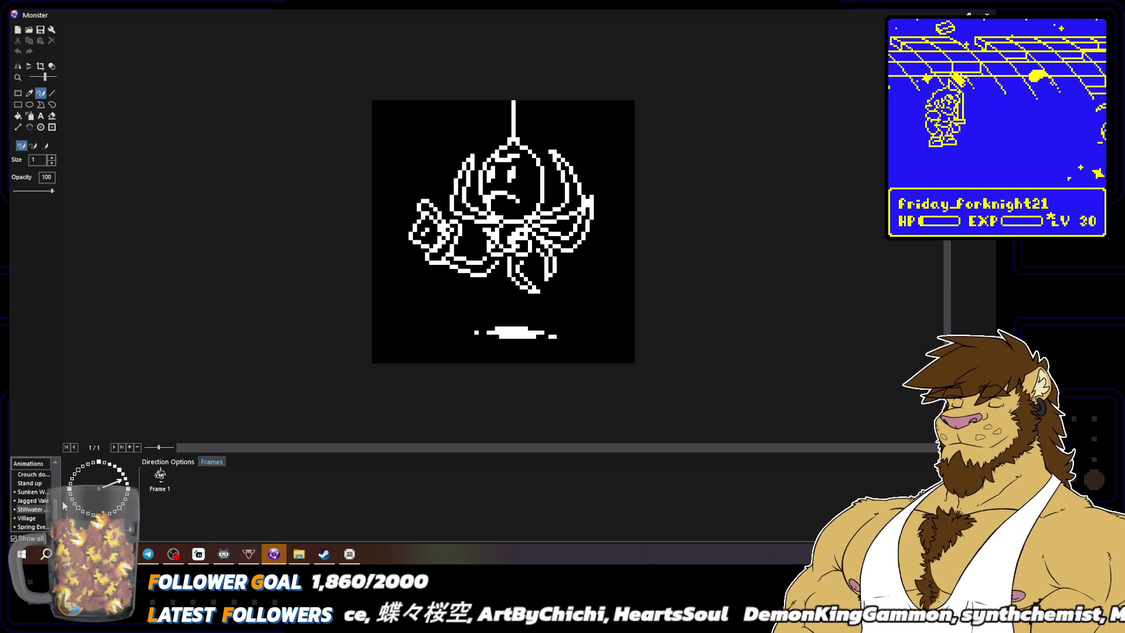
click(122, 475)
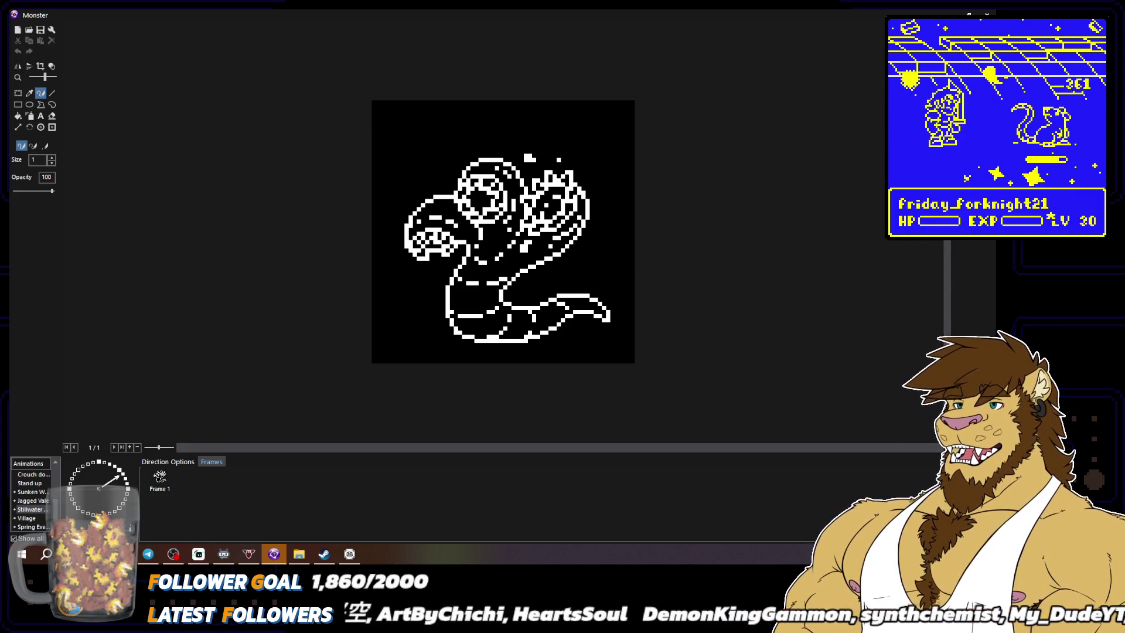
key(Return)
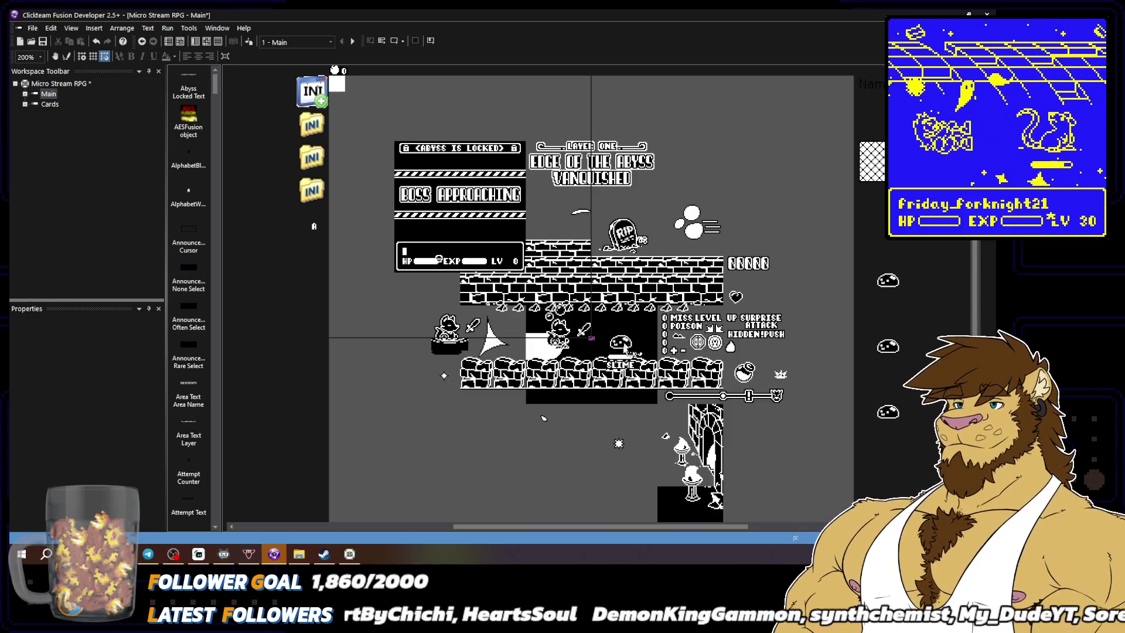
click(621, 364)
double_click(615, 364)
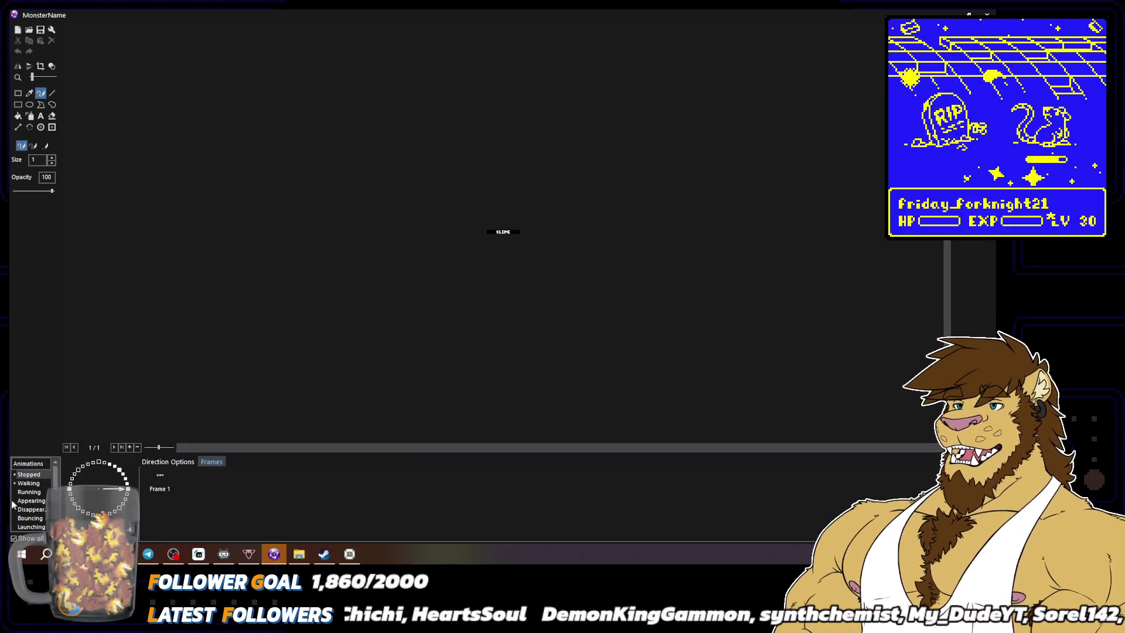
click(34, 509)
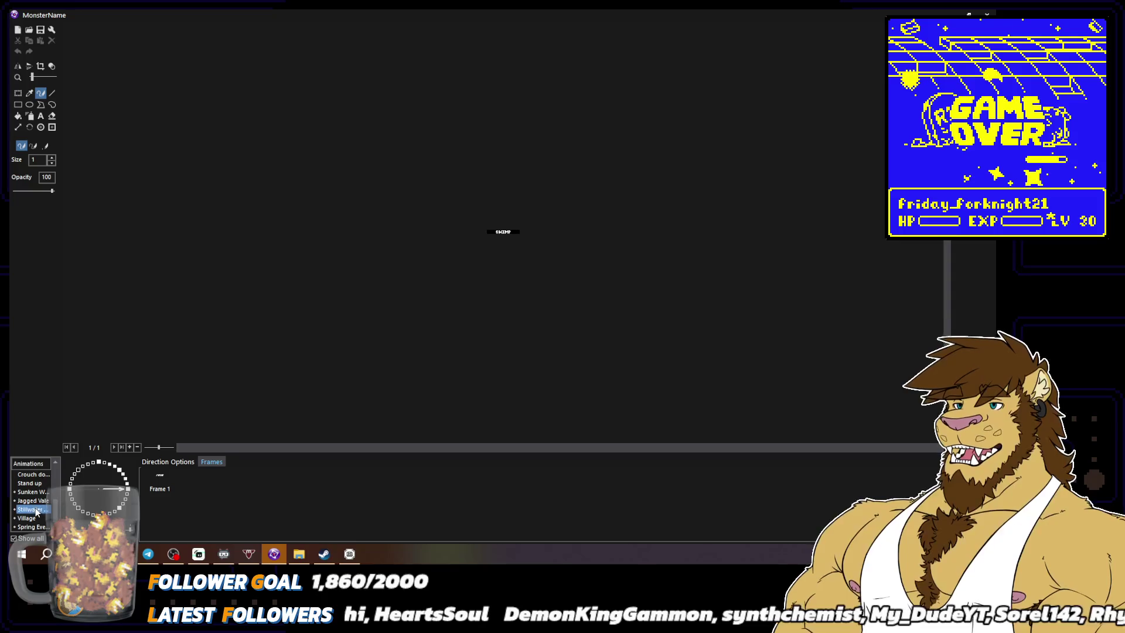
click(123, 478)
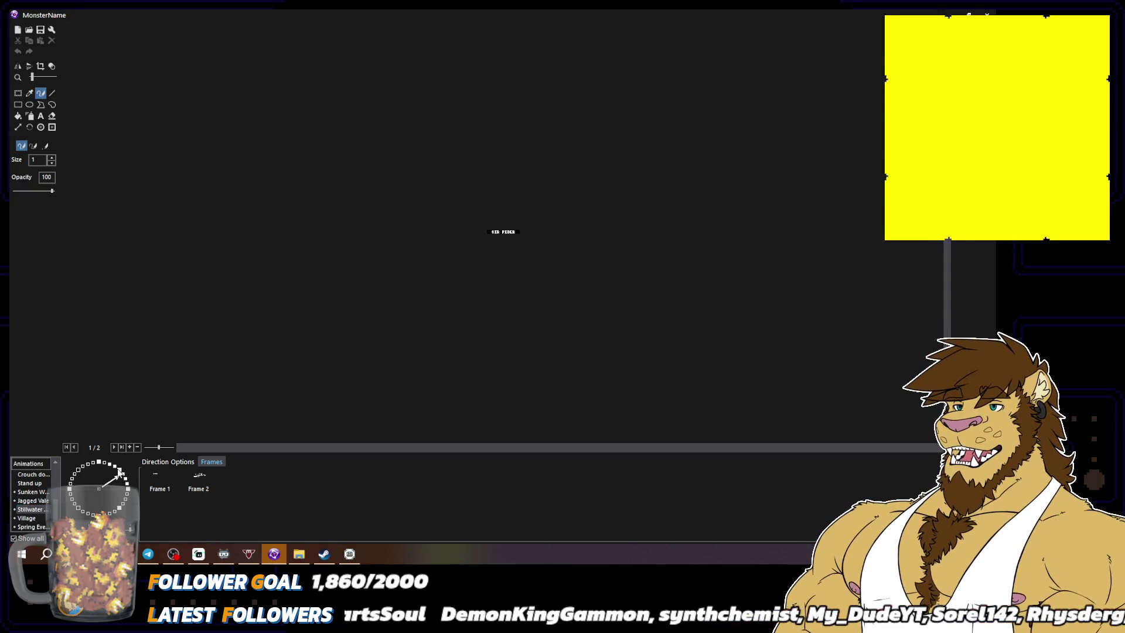
click(126, 484)
click(125, 480)
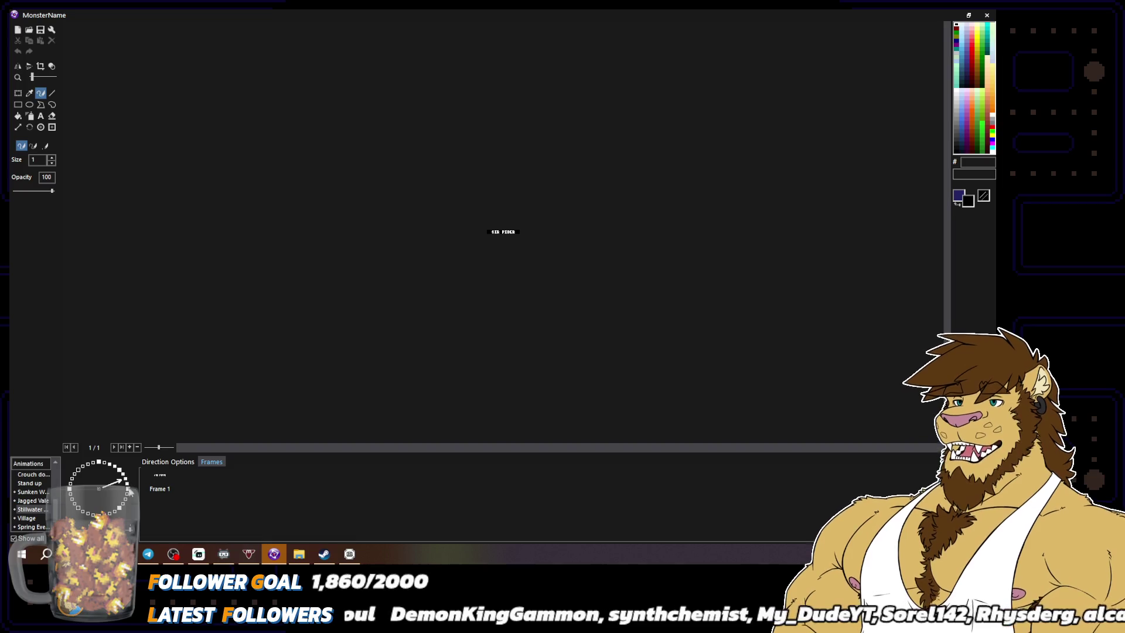
scroll(470, 341, up, 3)
click(129, 490)
click(129, 486)
click(130, 491)
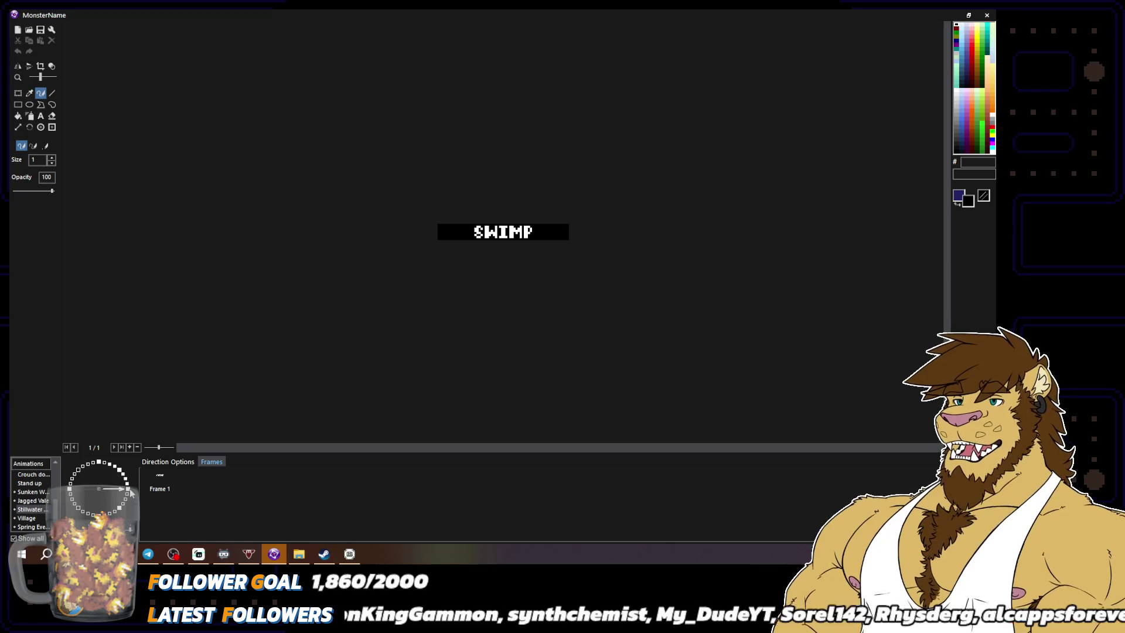
click(128, 486)
click(128, 481)
click(125, 477)
click(202, 479)
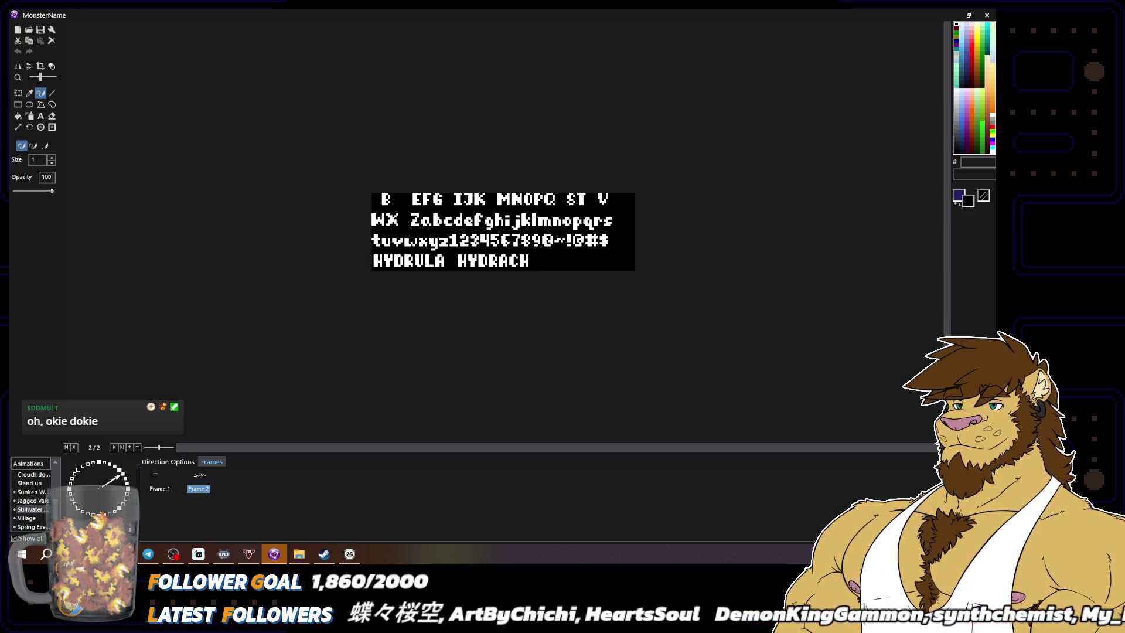
key(Return)
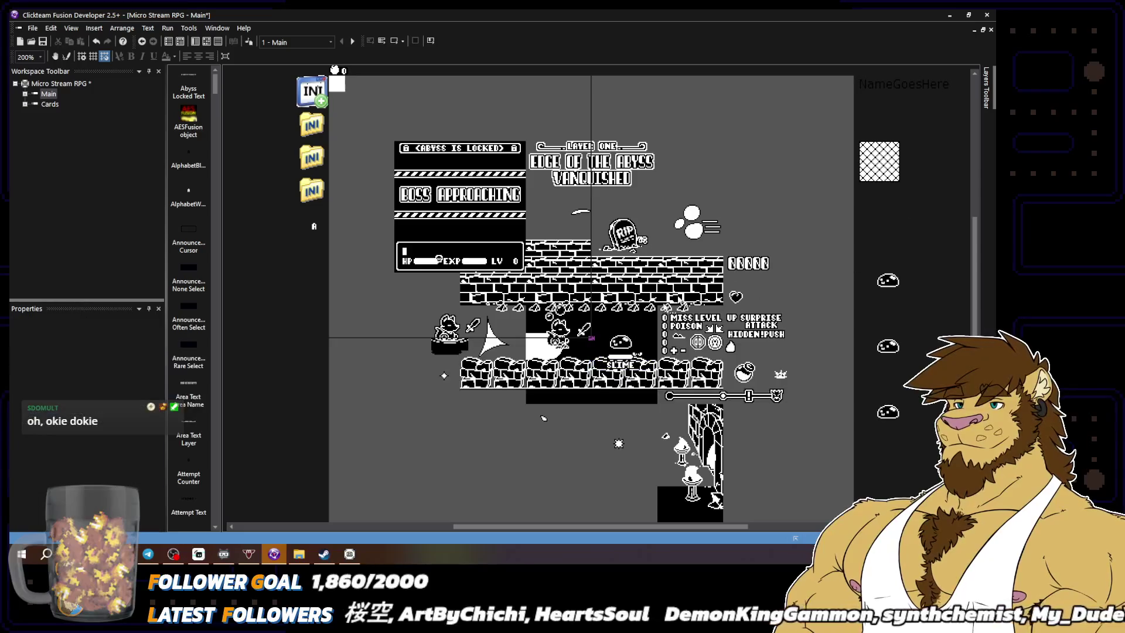
Reopen the slime Monster, pick Stillwater's upward direction, and copy-paste its creature as Frame 2
double_click(591, 338)
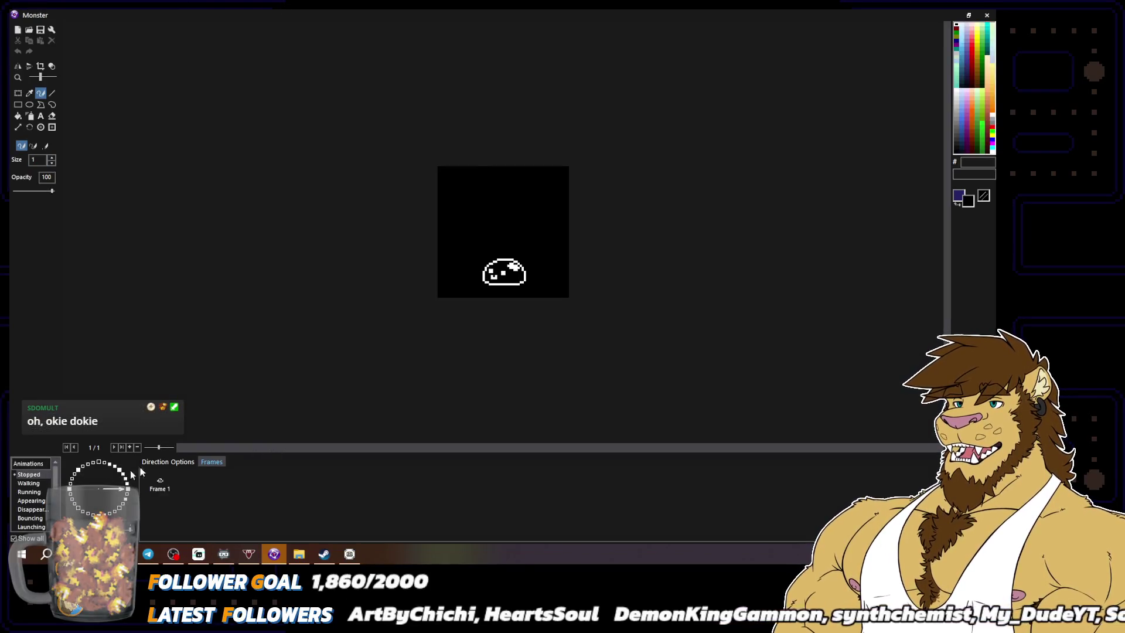
scroll(32, 498, down, 4)
click(32, 510)
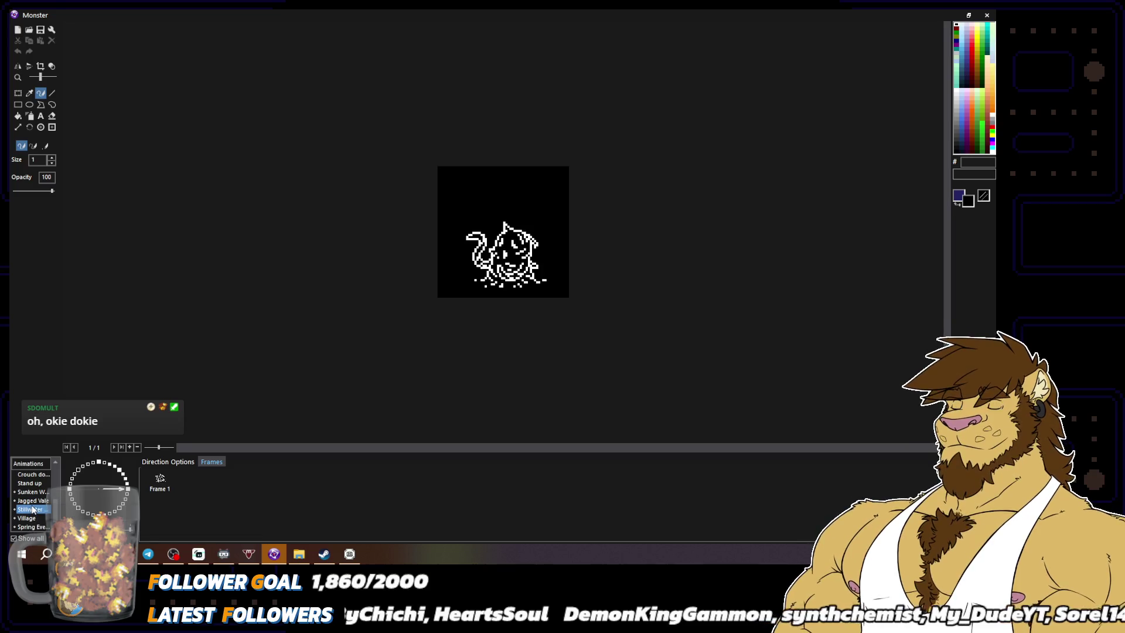
click(125, 477)
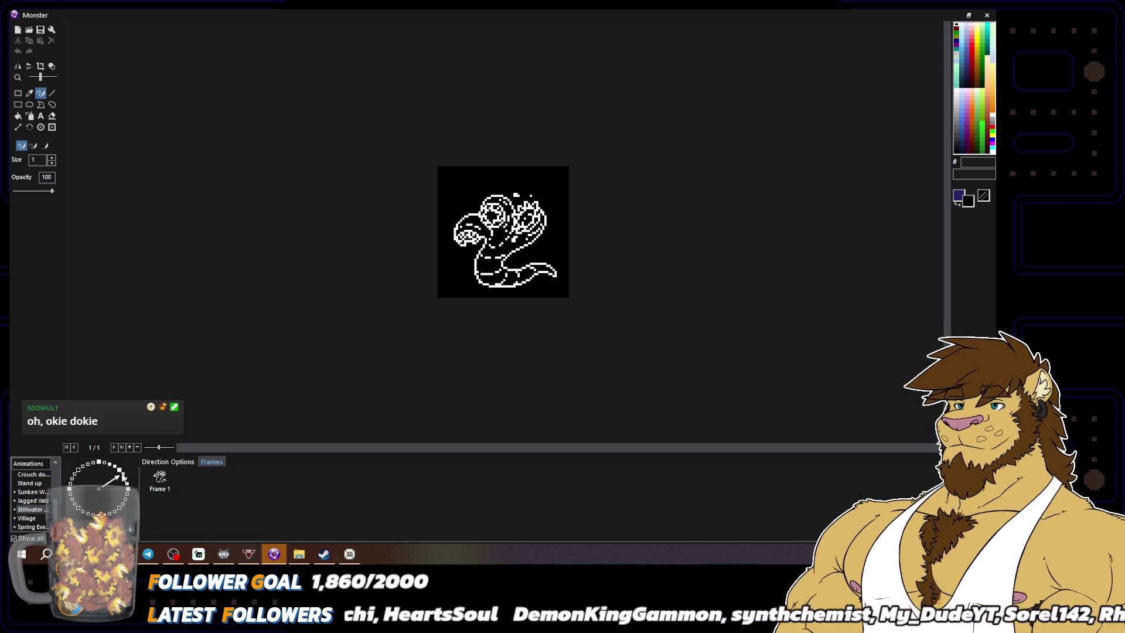
click(119, 472)
key(ctrl+c)
key(ctrl+v)
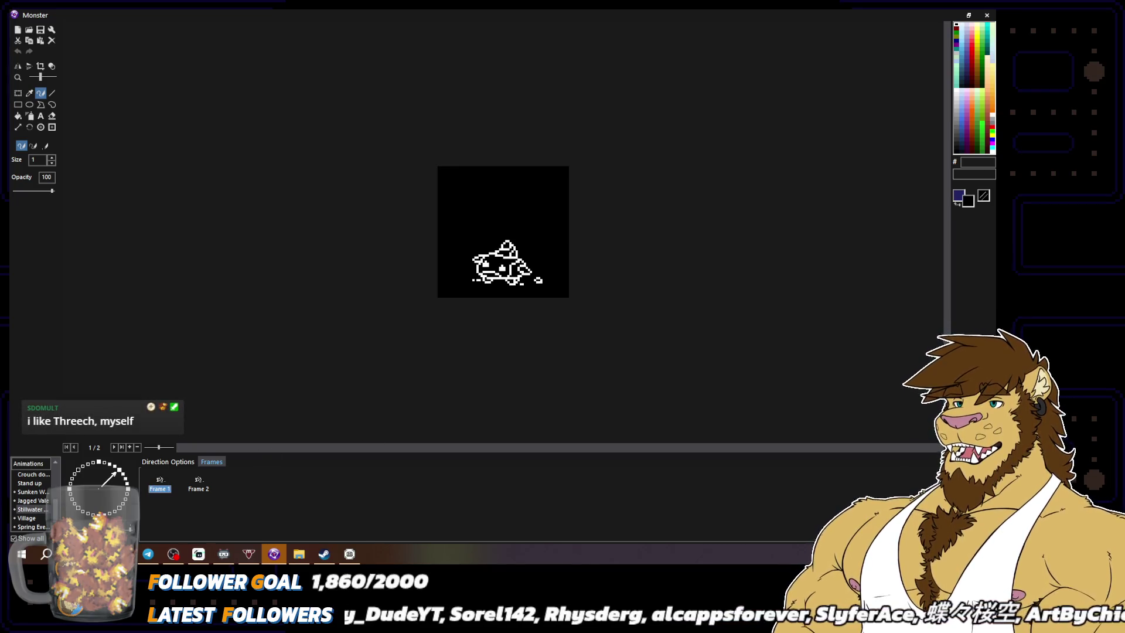
Choose the curve tool and sample the near-black background as the secondary colour
click(37, 89)
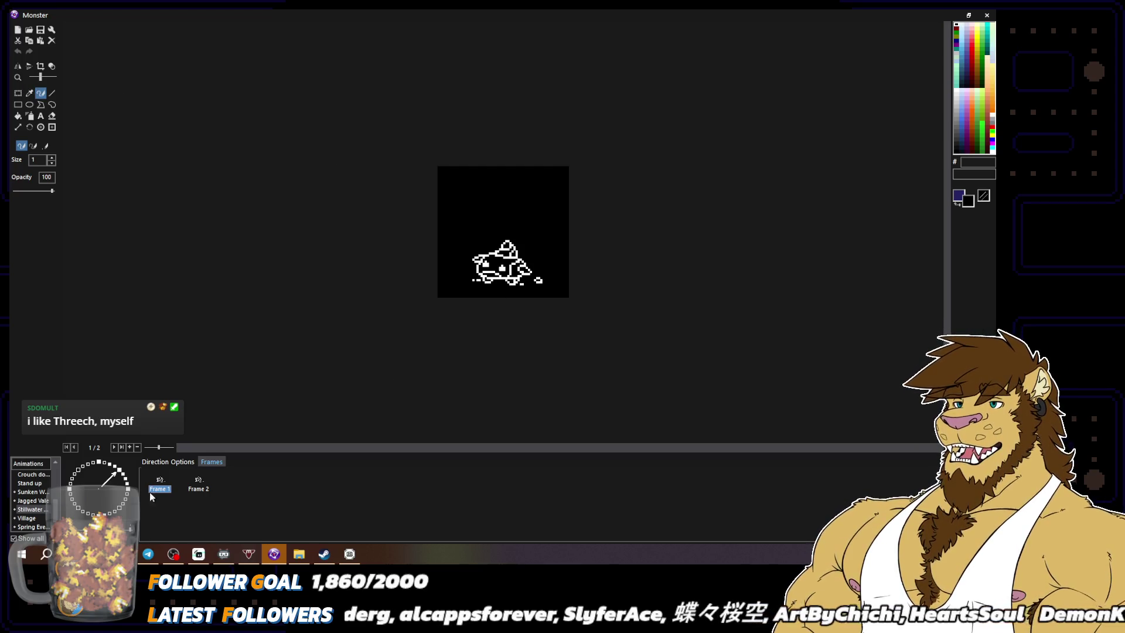
scroll(489, 306, up, 2)
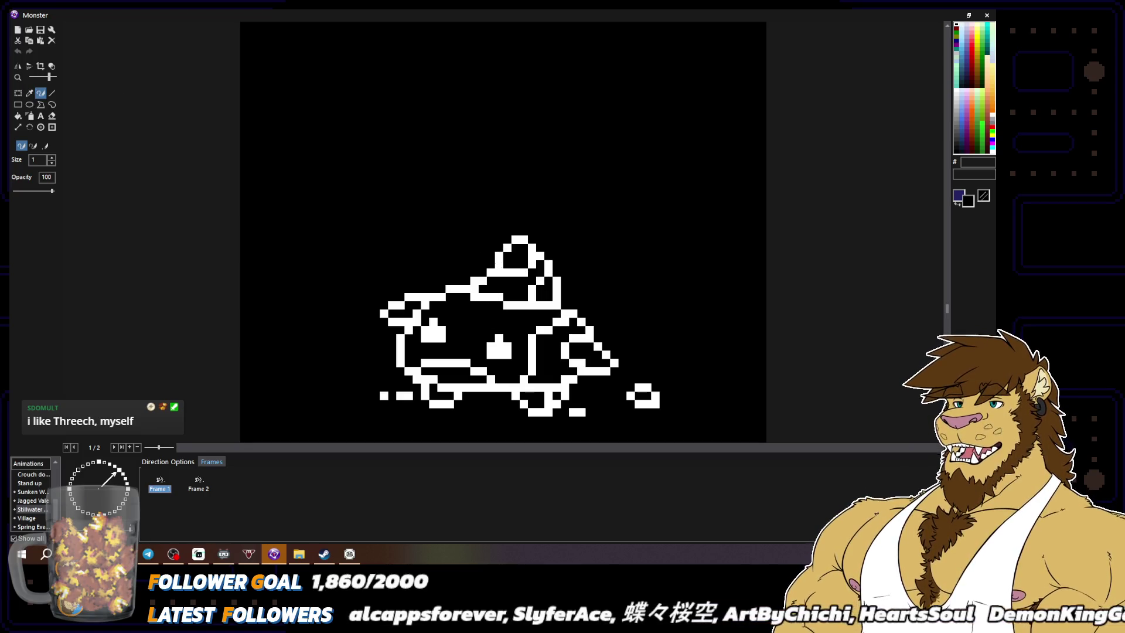
scroll(503, 232, down, 1)
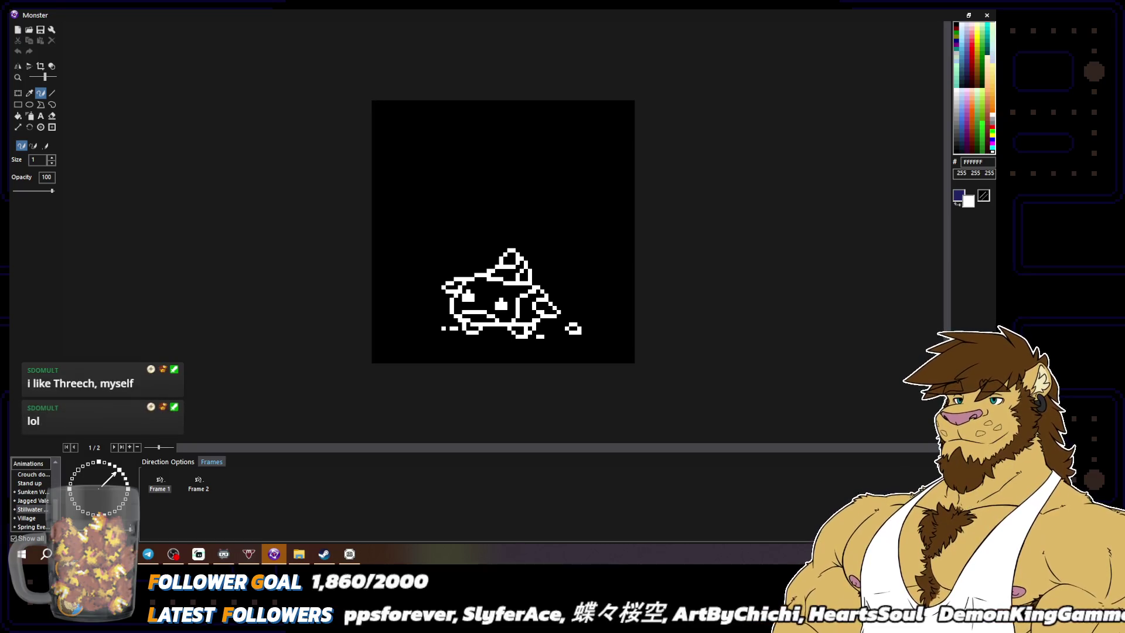
right_click(417, 116)
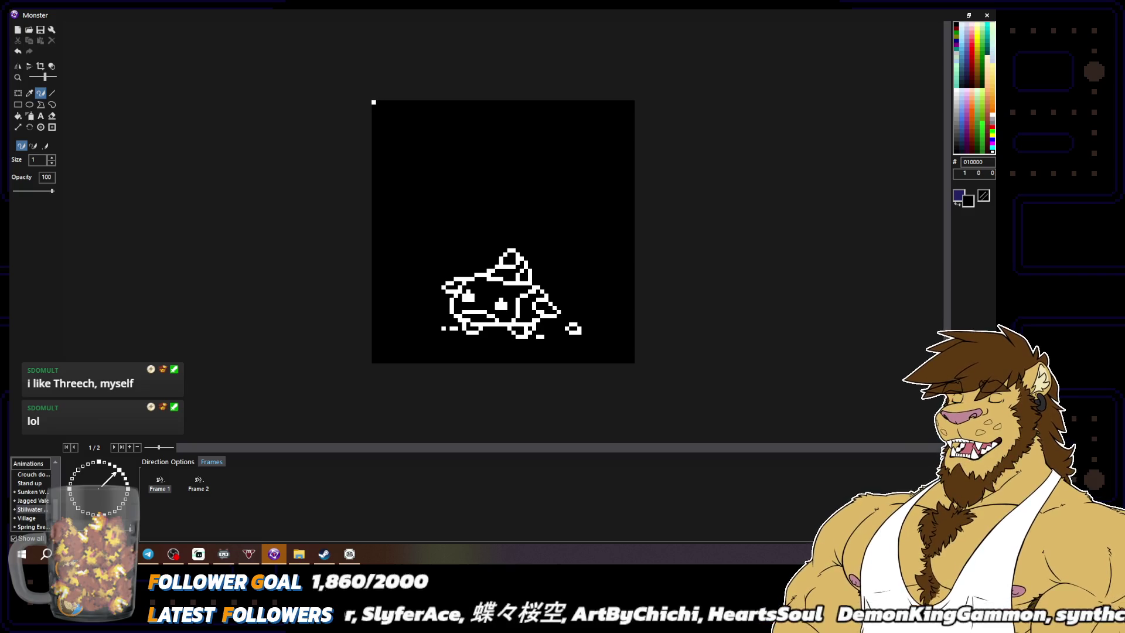
Turn the transparency checkerboard off, take the pencil with white as secondary colour, then close and save
click(52, 66)
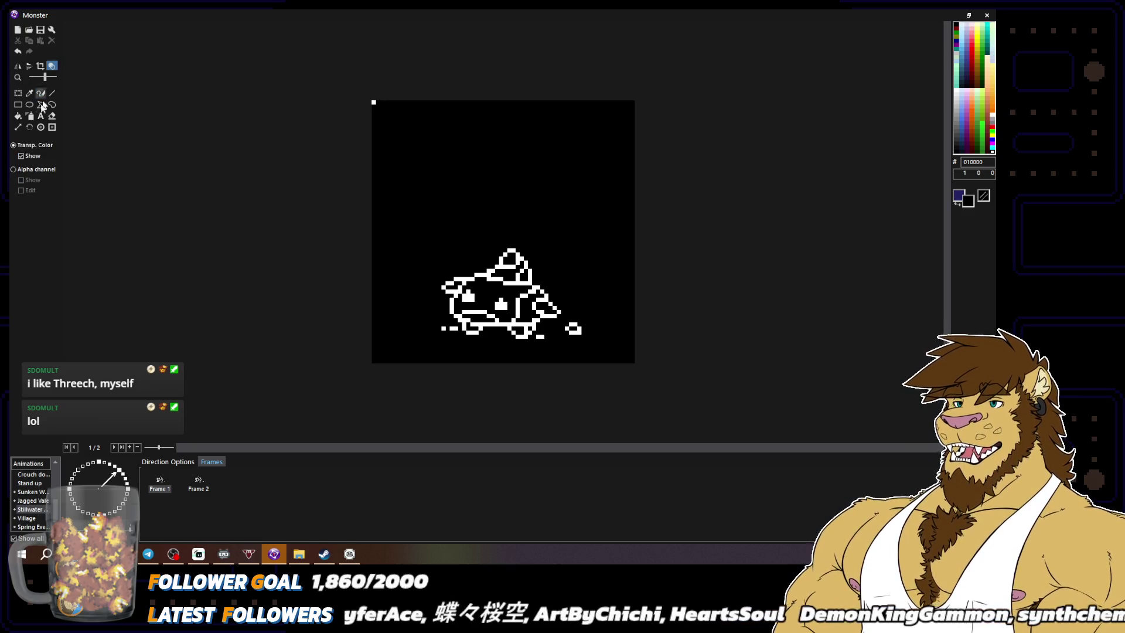
click(24, 156)
click(23, 156)
click(41, 92)
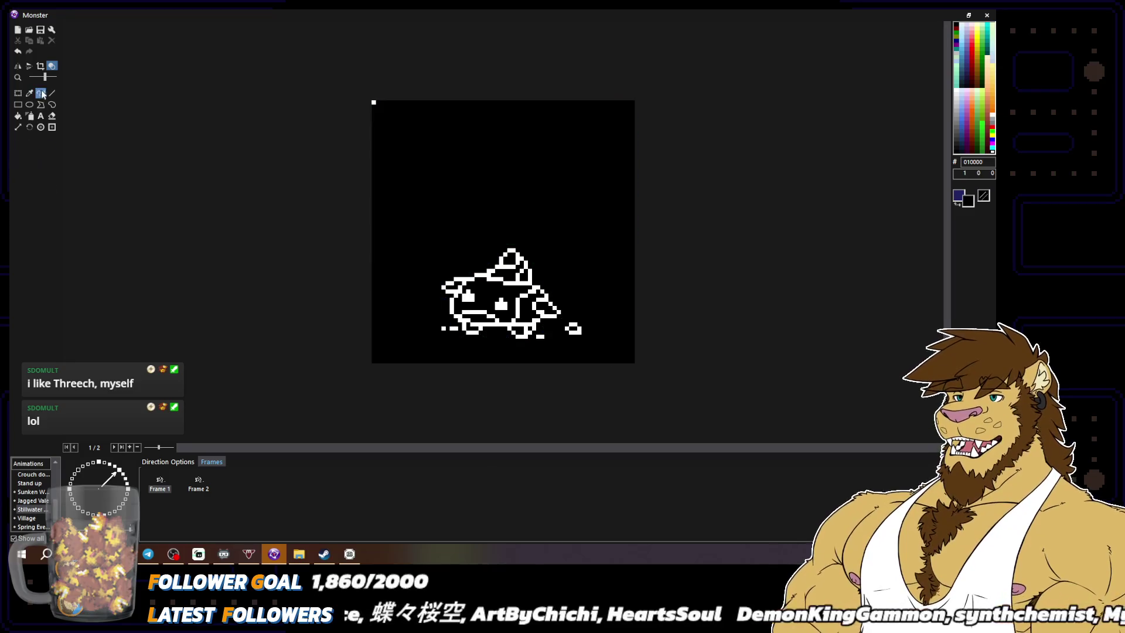
right_click(525, 277)
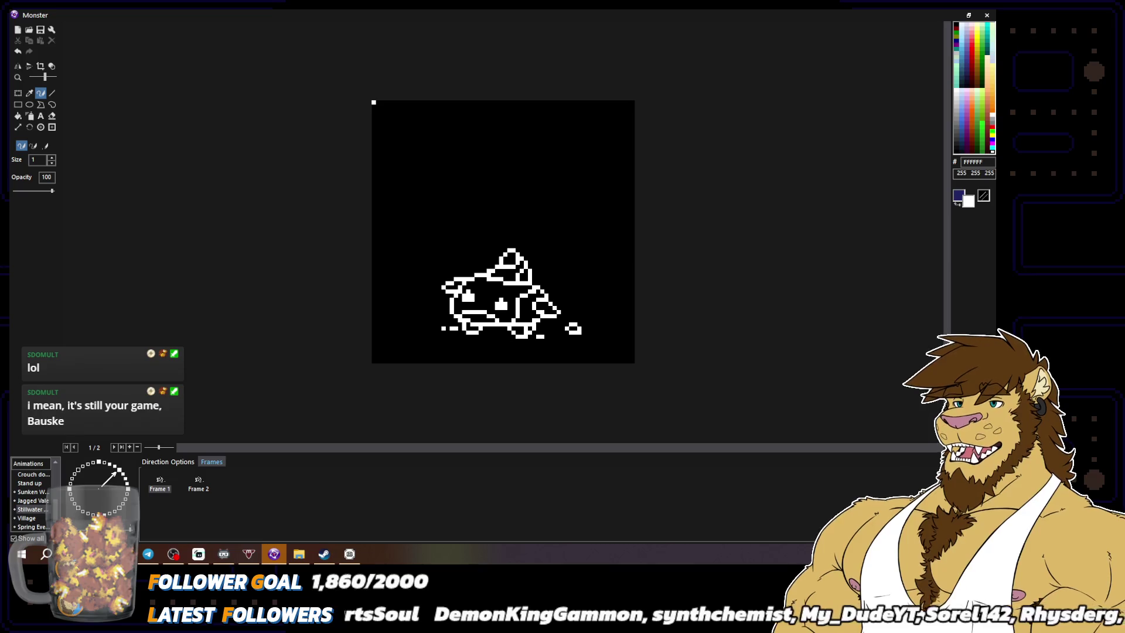
key(Escape)
key(ctrl+s)
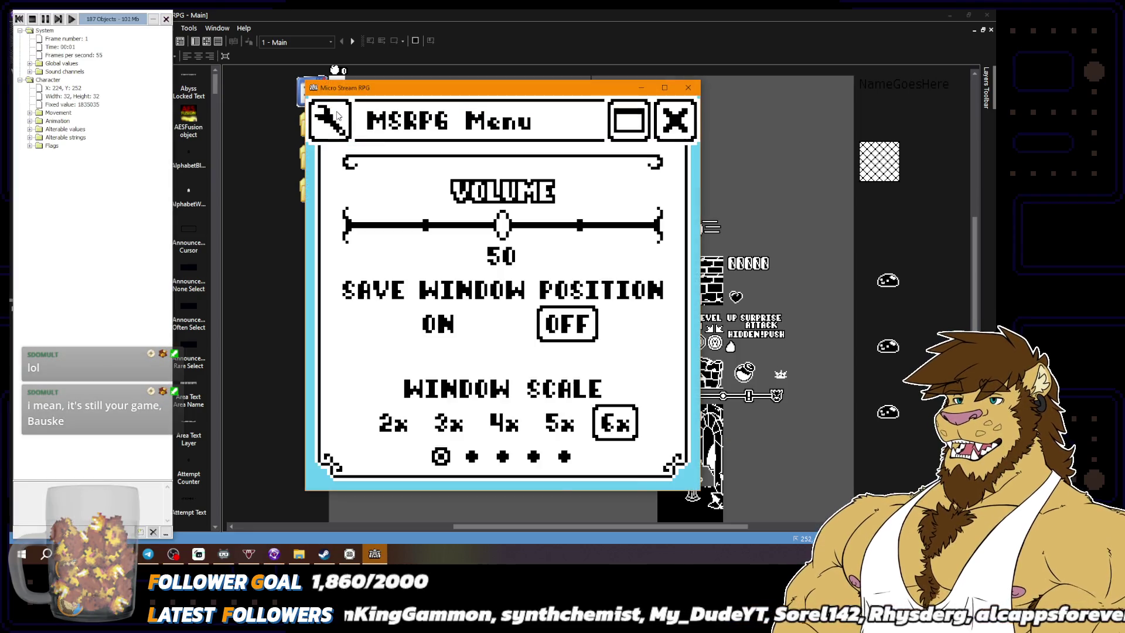
click(564, 455)
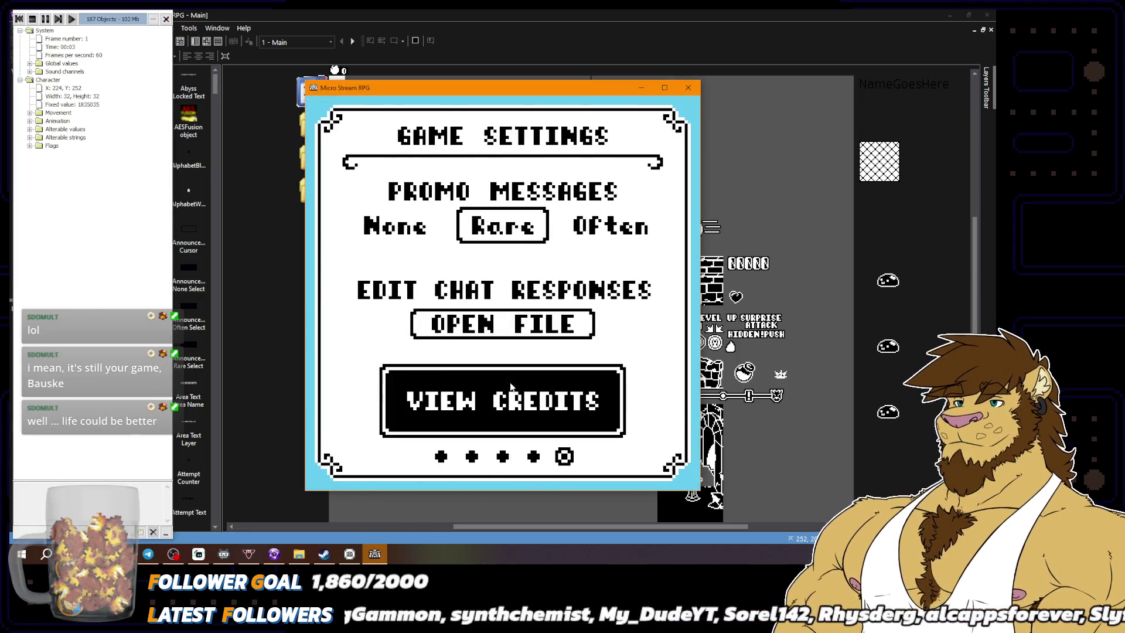
click(502, 396)
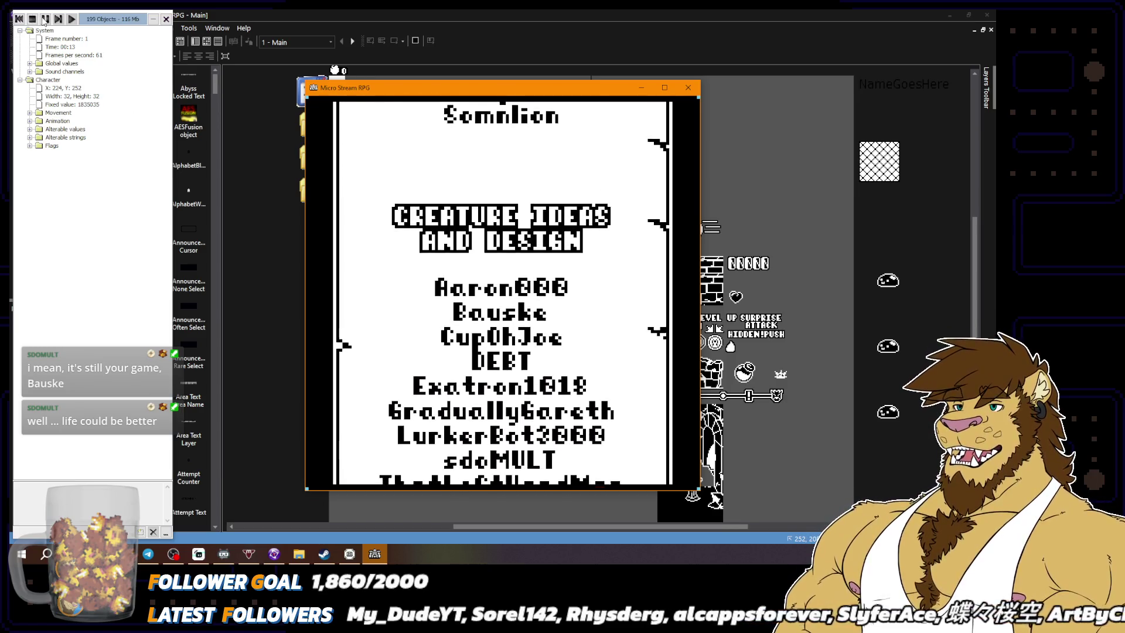
click(45, 20)
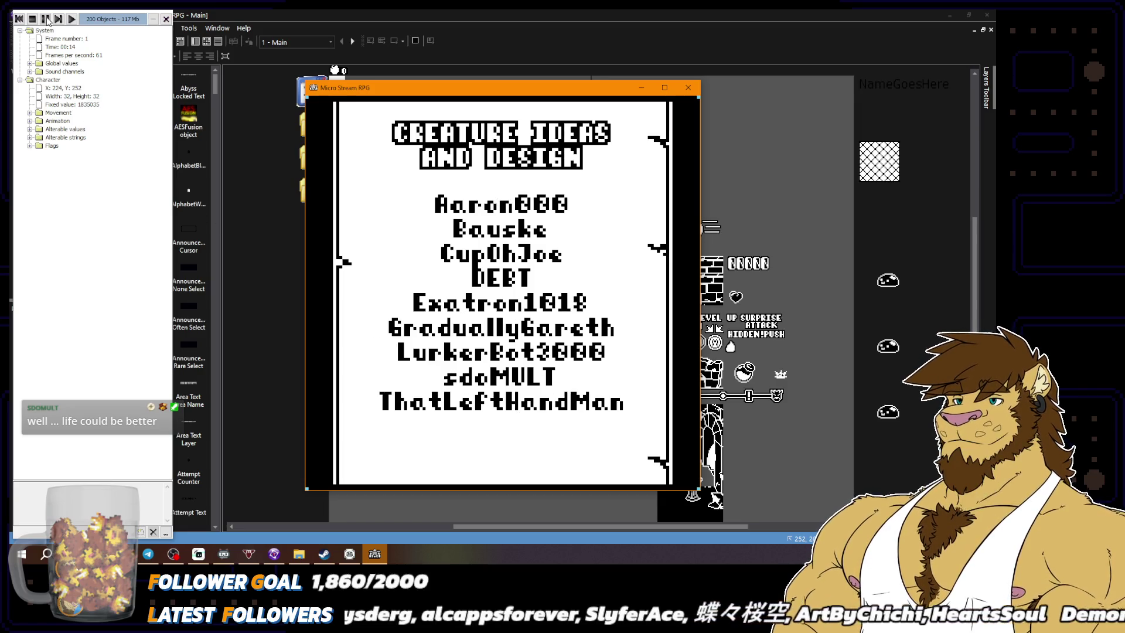
click(69, 20)
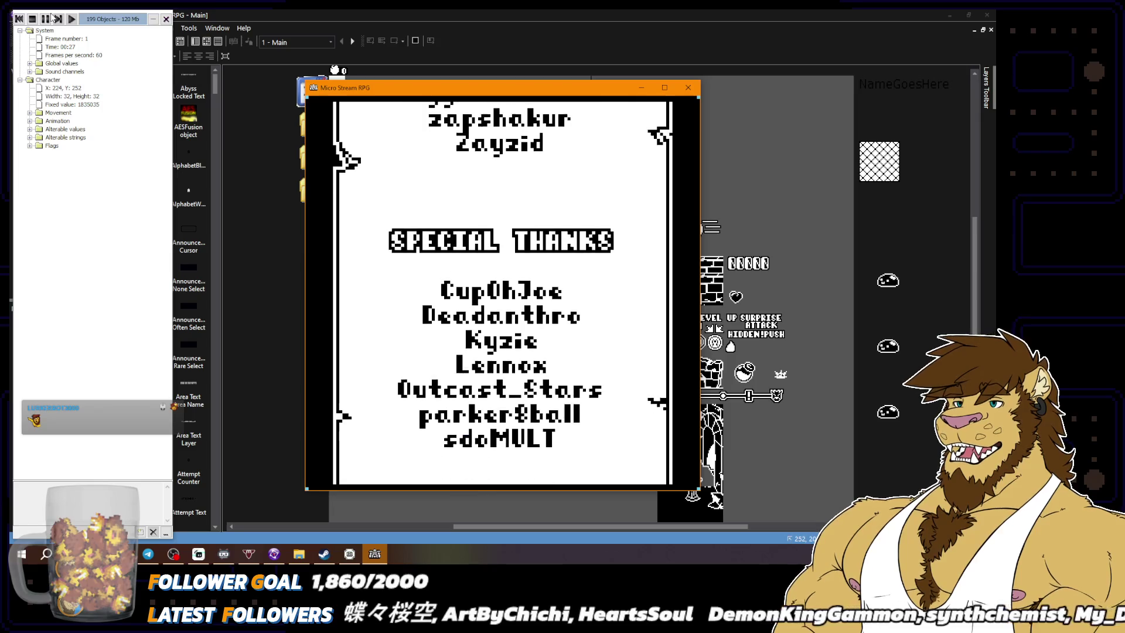
click(49, 19)
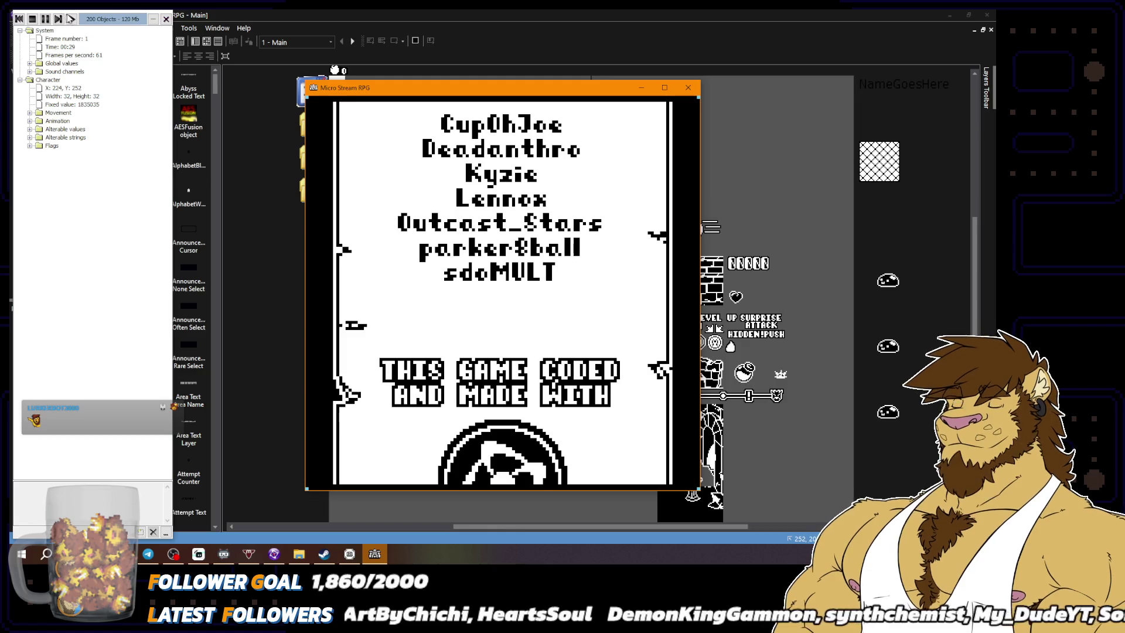
click(69, 19)
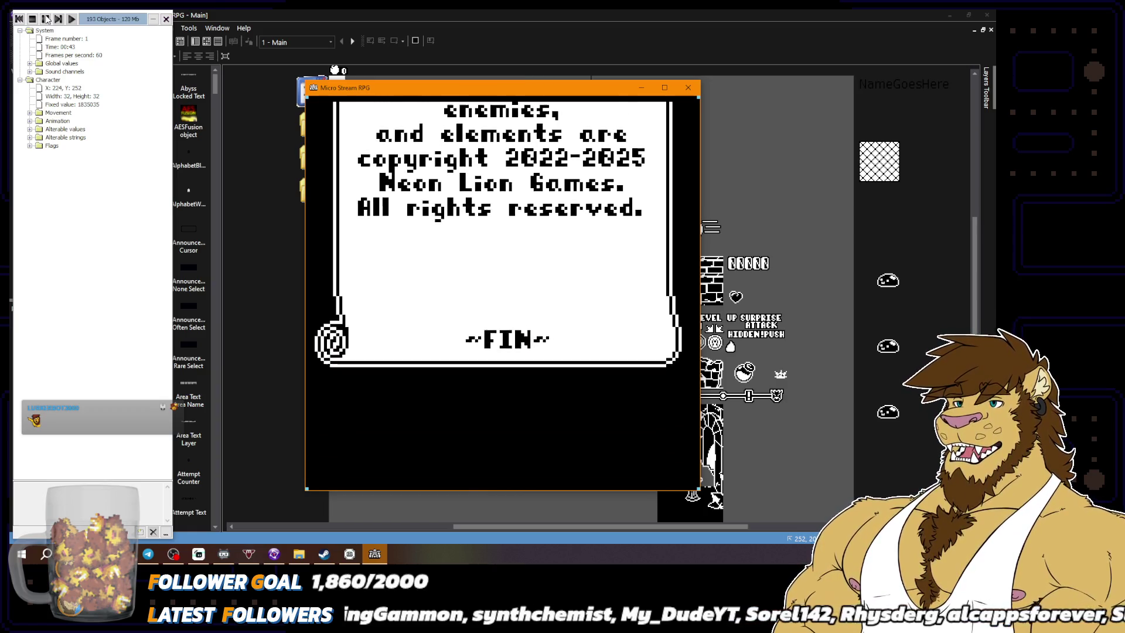
click(689, 88)
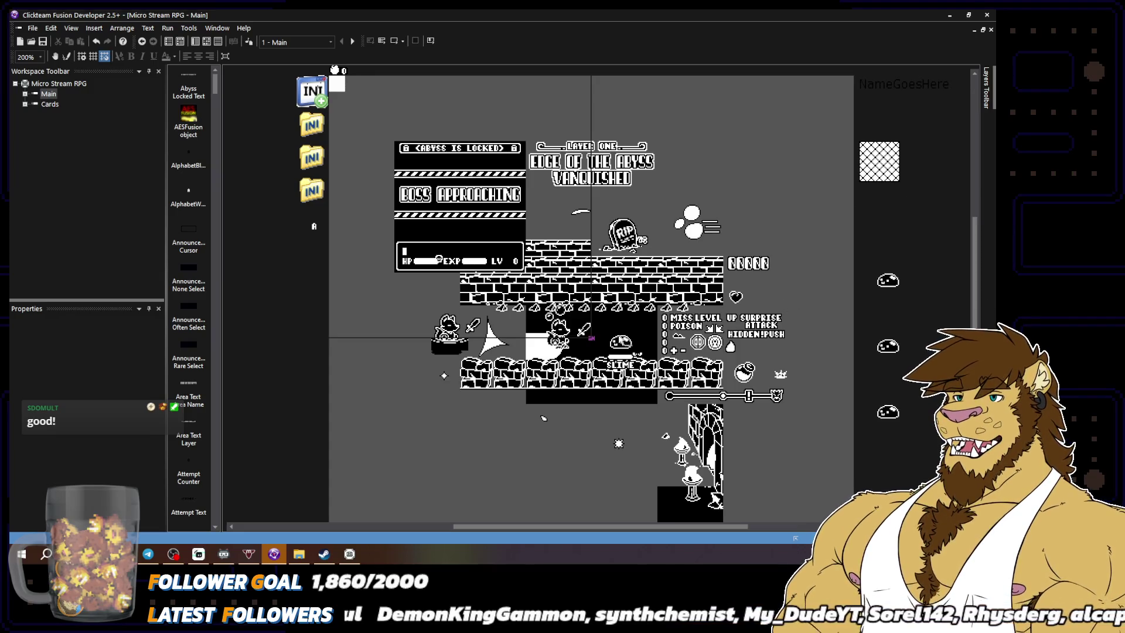
Open Stillwater's up-right Frame 1 in the Monster editor and delete the cat drawing from the lower canvas
click(592, 338)
double_click(621, 341)
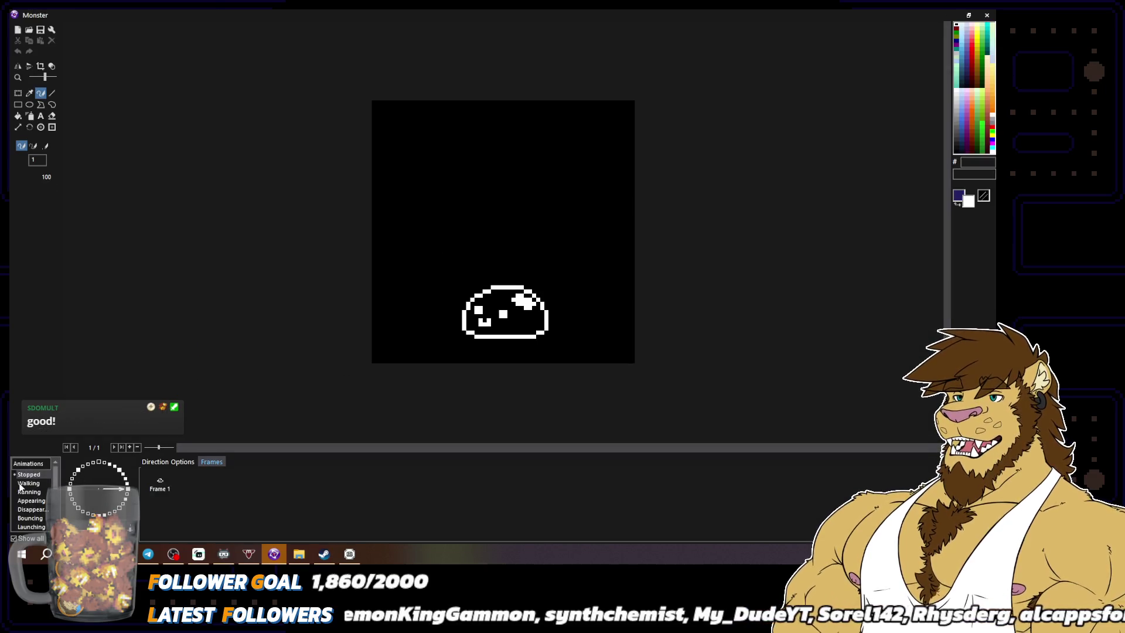
click(35, 510)
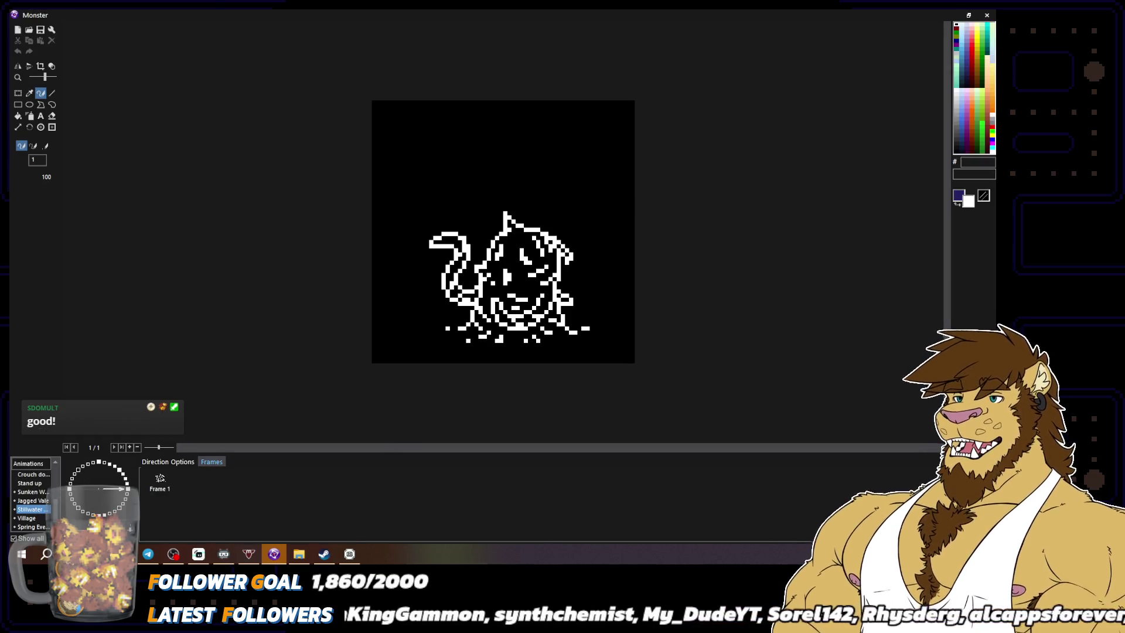
click(122, 471)
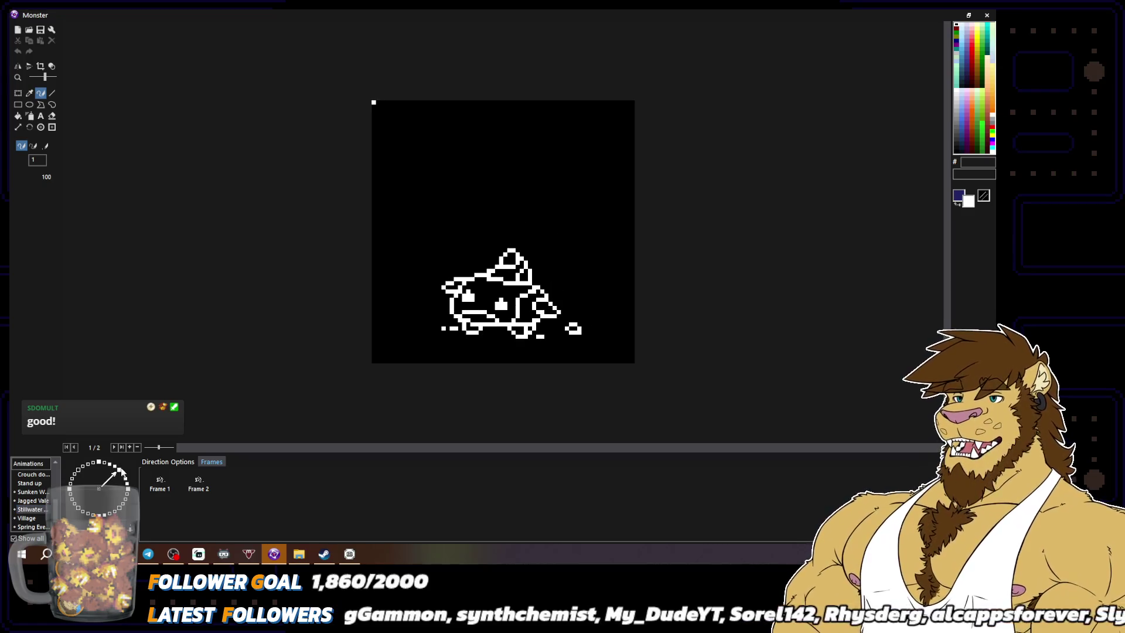
click(162, 486)
click(18, 94)
mouse_move(309, 174)
mouse_down()
mouse_move(691, 319)
mouse_move(686, 337)
mouse_up()
key(Delete)
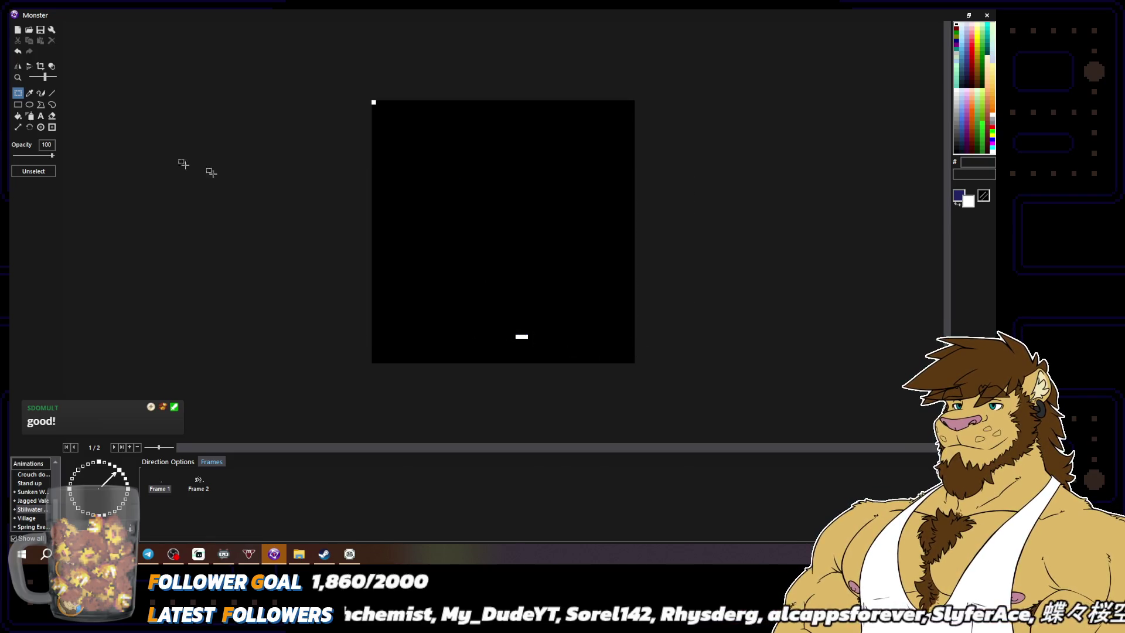
click(40, 93)
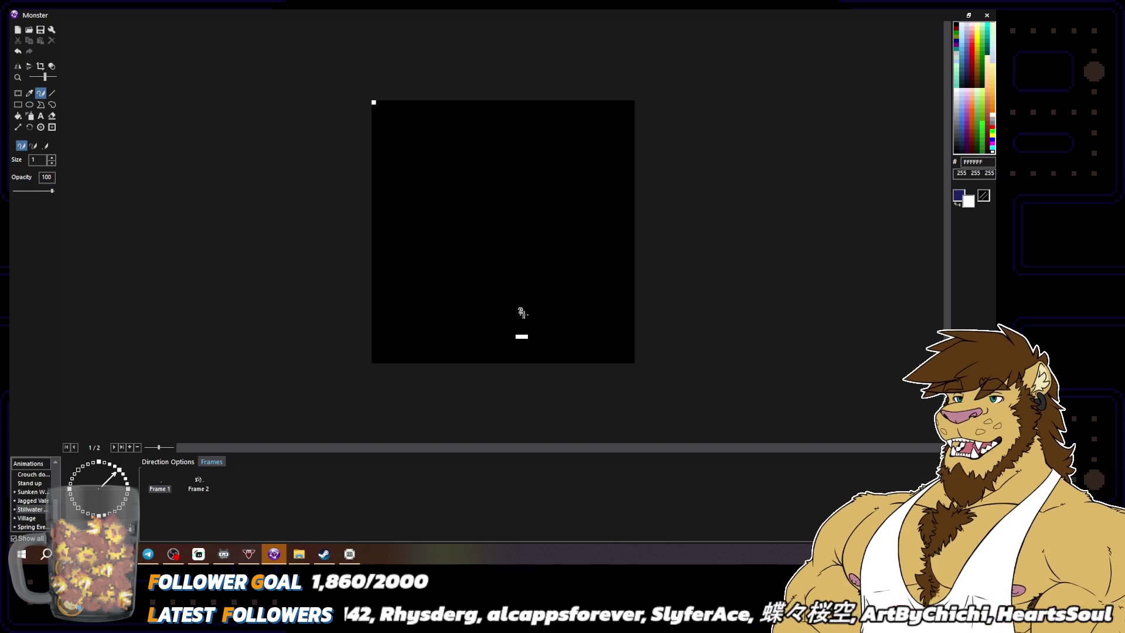
Draw several white thorny diagonal strokes low on the blank first frame
mouse_move(510, 312)
mouse_down()
mouse_move(459, 304)
mouse_move(466, 320)
mouse_up()
mouse_move(463, 279)
mouse_down()
mouse_move(410, 255)
mouse_move(434, 308)
mouse_move(376, 269)
mouse_move(413, 274)
mouse_move(378, 237)
mouse_move(486, 262)
mouse_up()
mouse_move(499, 337)
mouse_down()
mouse_move(479, 287)
mouse_move(532, 324)
mouse_up()
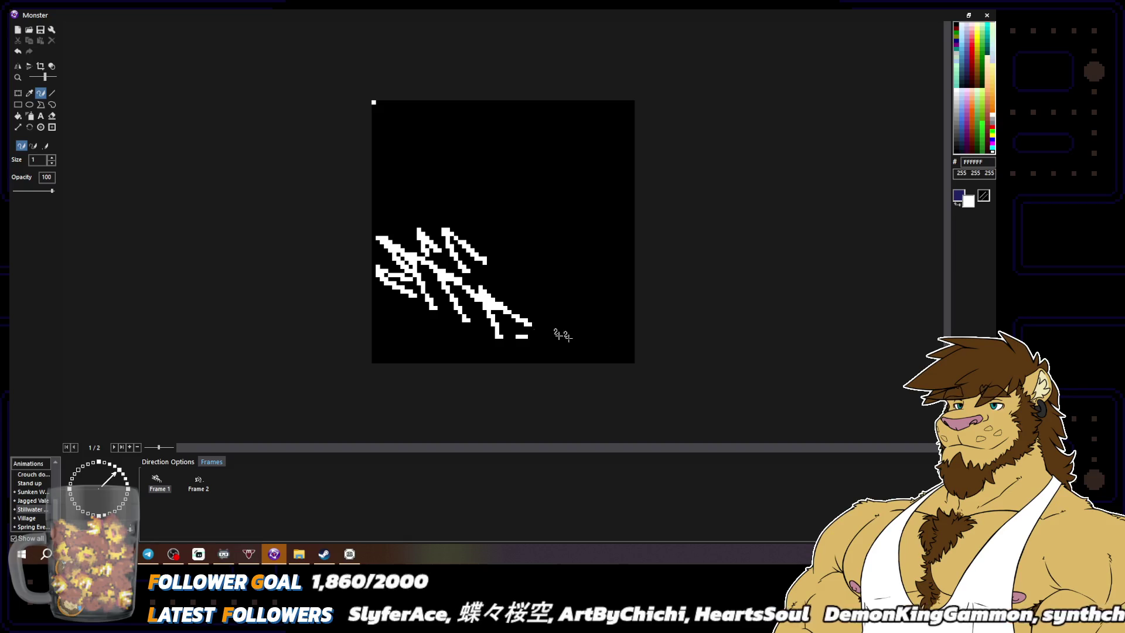
scroll(445, 308, down, 3)
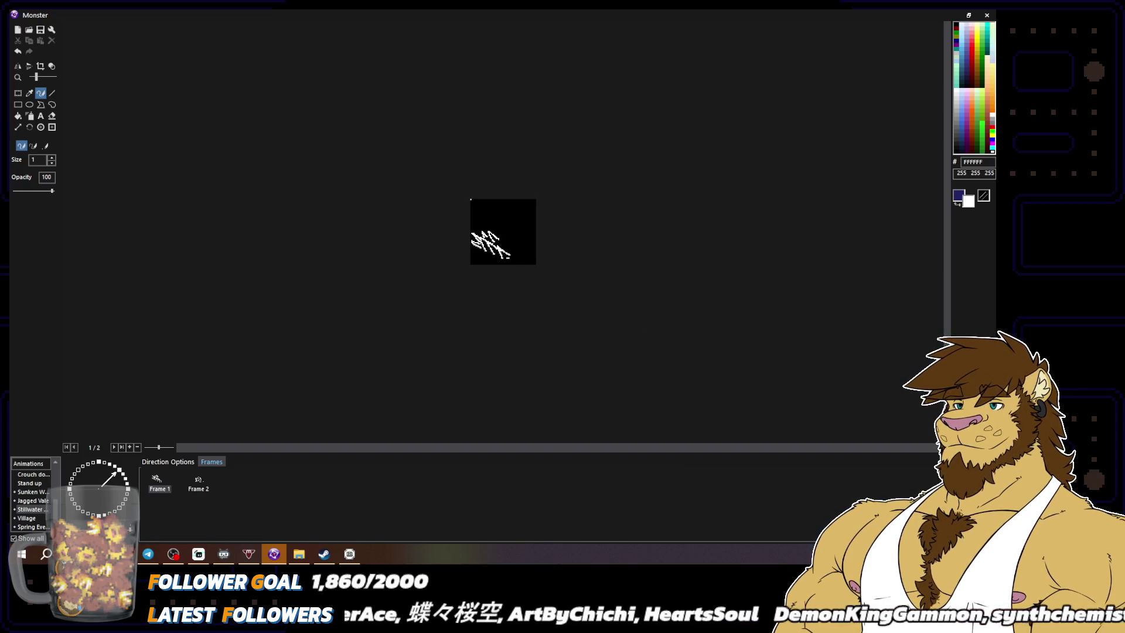
scroll(510, 255, up, 3)
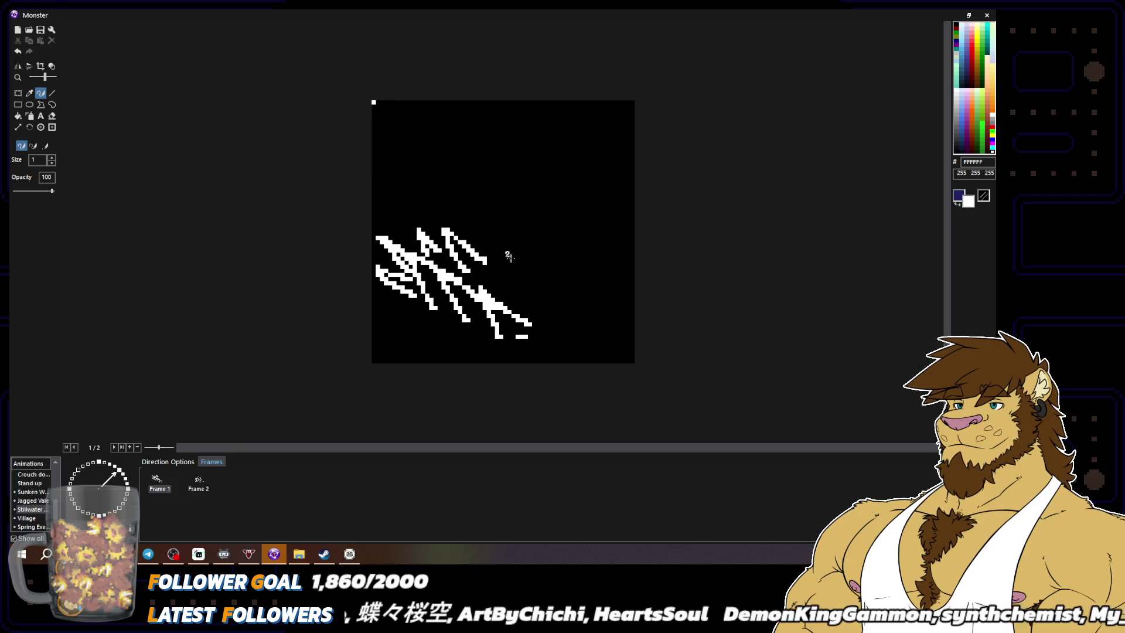
Sketch a white circle head with a body at the upper right, then undo it
mouse_move(598, 171)
mouse_down()
mouse_move(578, 169)
mouse_move(597, 171)
mouse_up()
mouse_move(613, 208)
mouse_down()
mouse_move(601, 246)
mouse_move(525, 252)
mouse_move(615, 264)
mouse_move(632, 273)
mouse_move(598, 287)
mouse_move(593, 303)
mouse_move(634, 300)
mouse_up()
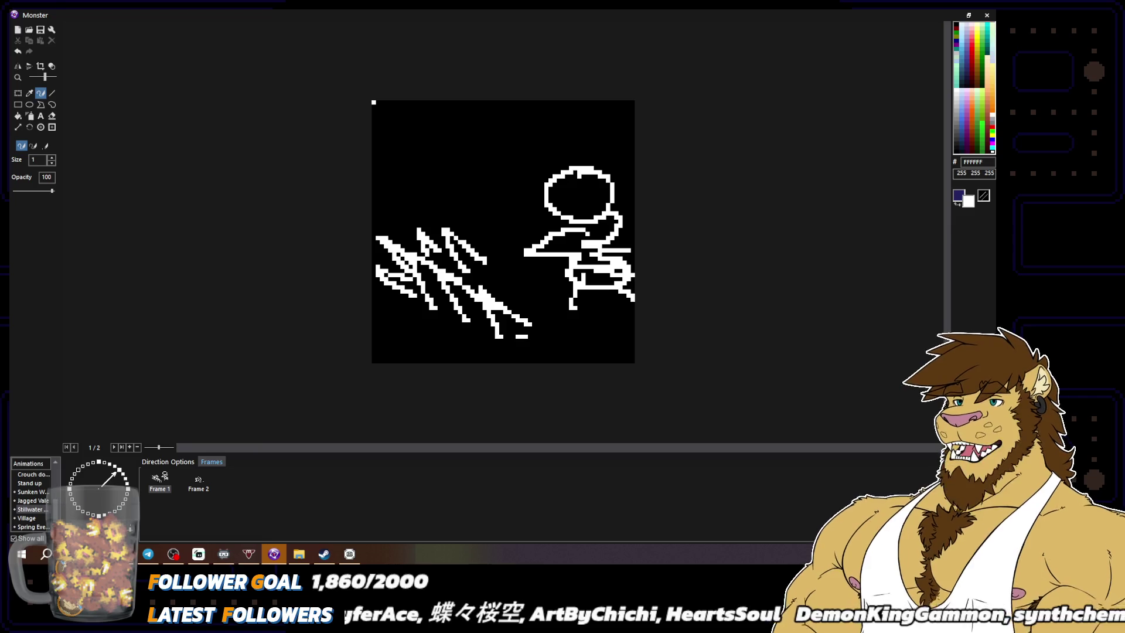
key(ctrl+z)
key(ctrl+z)
key(ctrl+z)
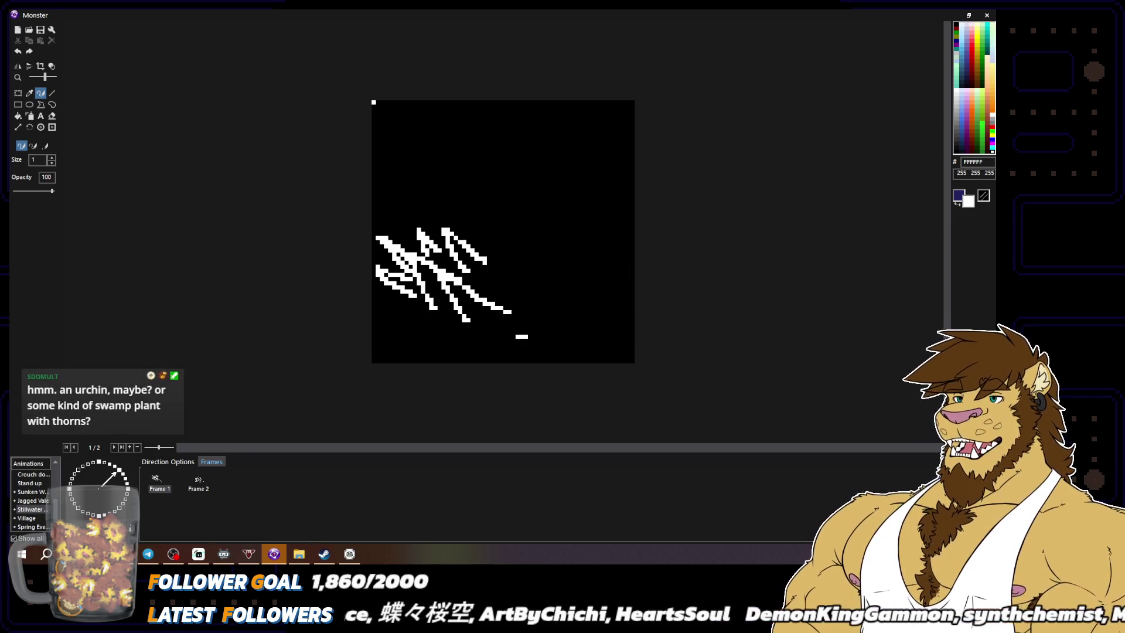
Undo the remaining diagonal strokes and switch over to the Enemy Ideas notes
key(ctrl+z)
key(ctrl+z)
key(ctrl+z)
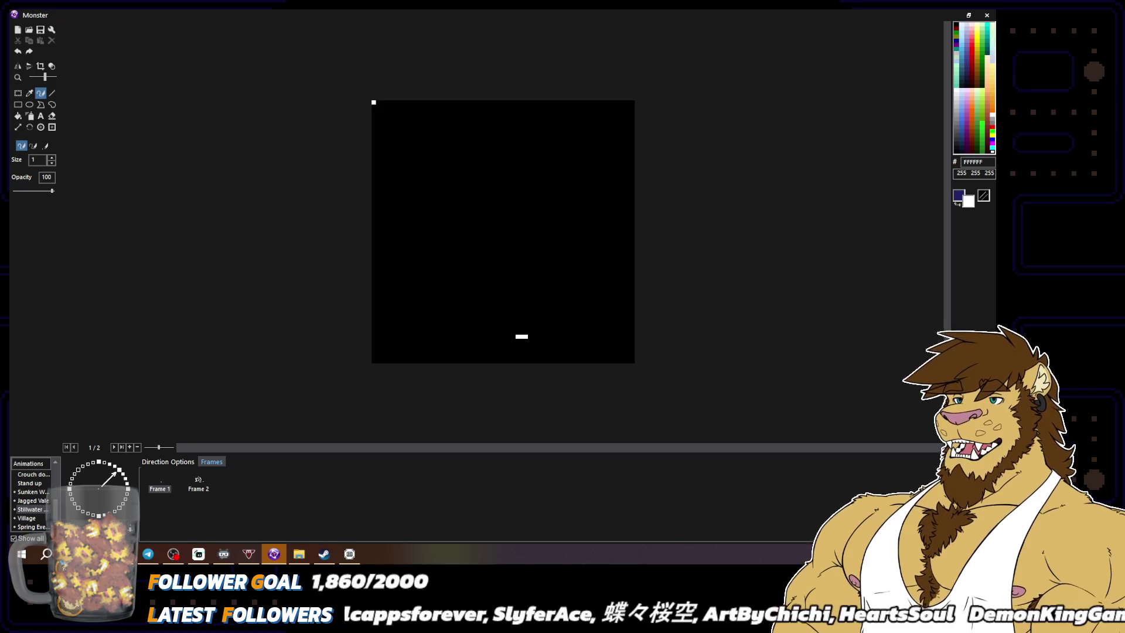
key(alt+Tab)
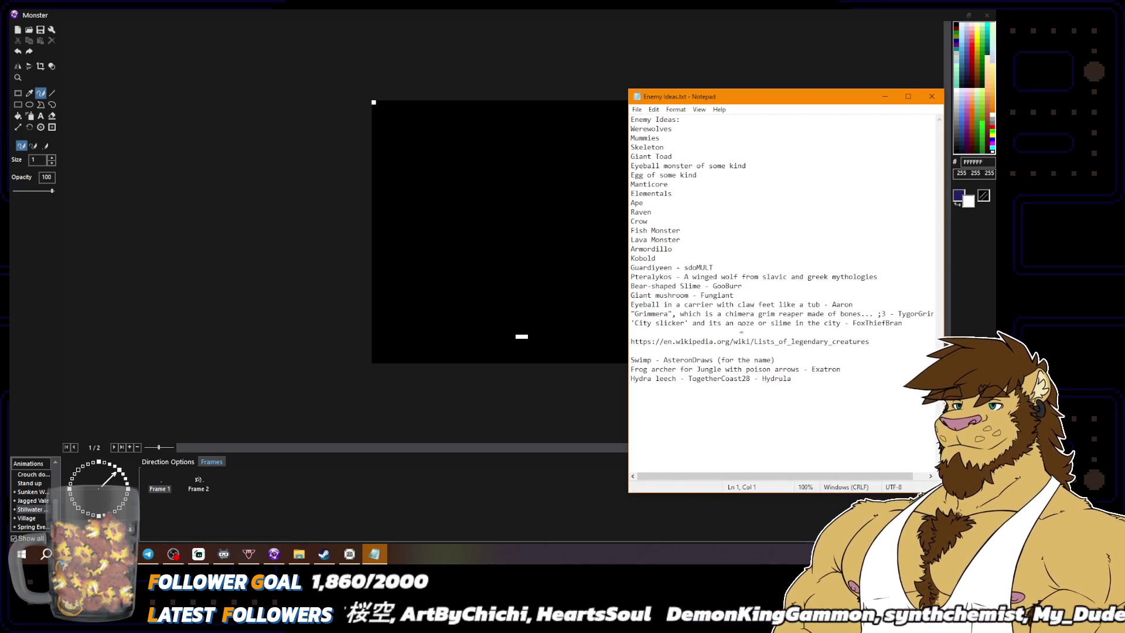
Tidy the viewer credits on the Swimp and Hydra leech lines and add a blank line
drag(664, 360, 714, 360)
click(736, 359)
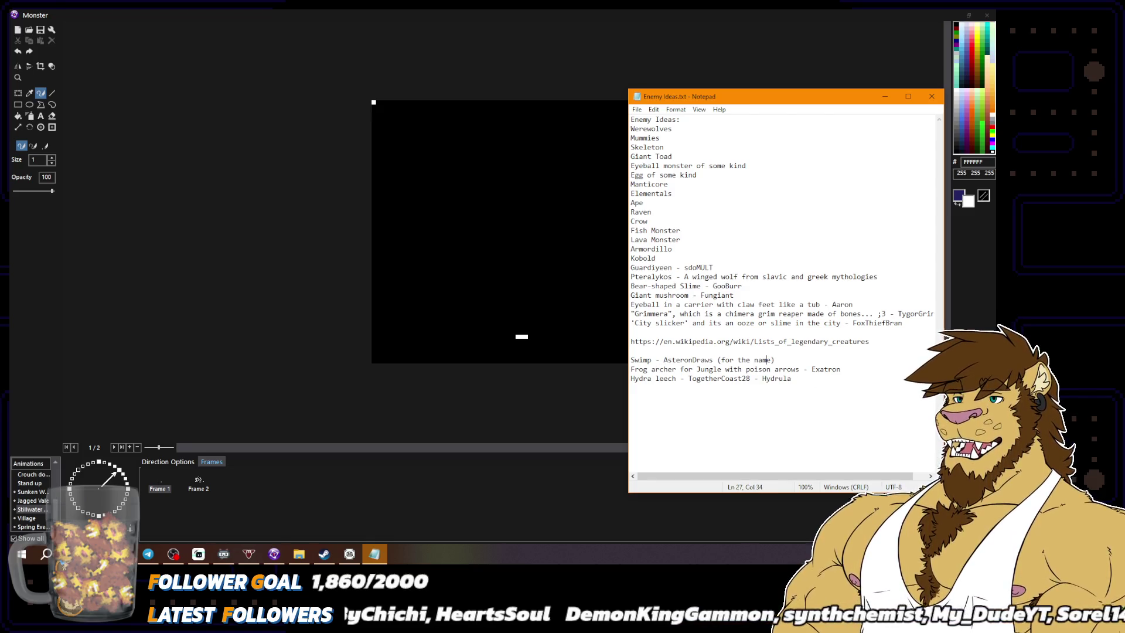
drag(841, 369, 689, 379)
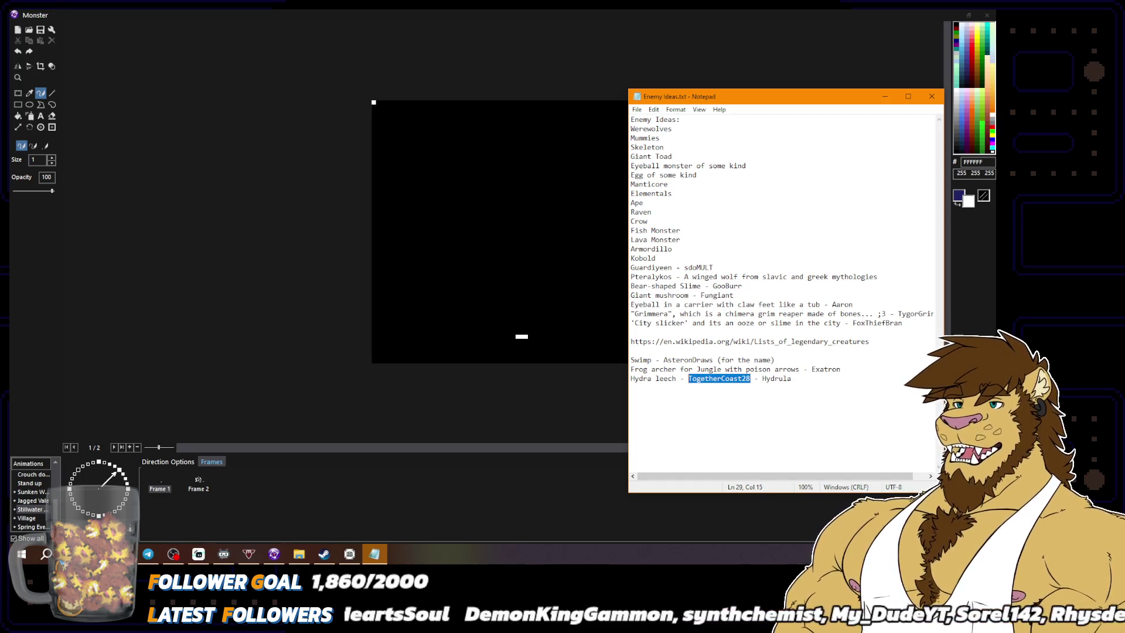
drag(760, 379, 793, 379)
click(815, 389)
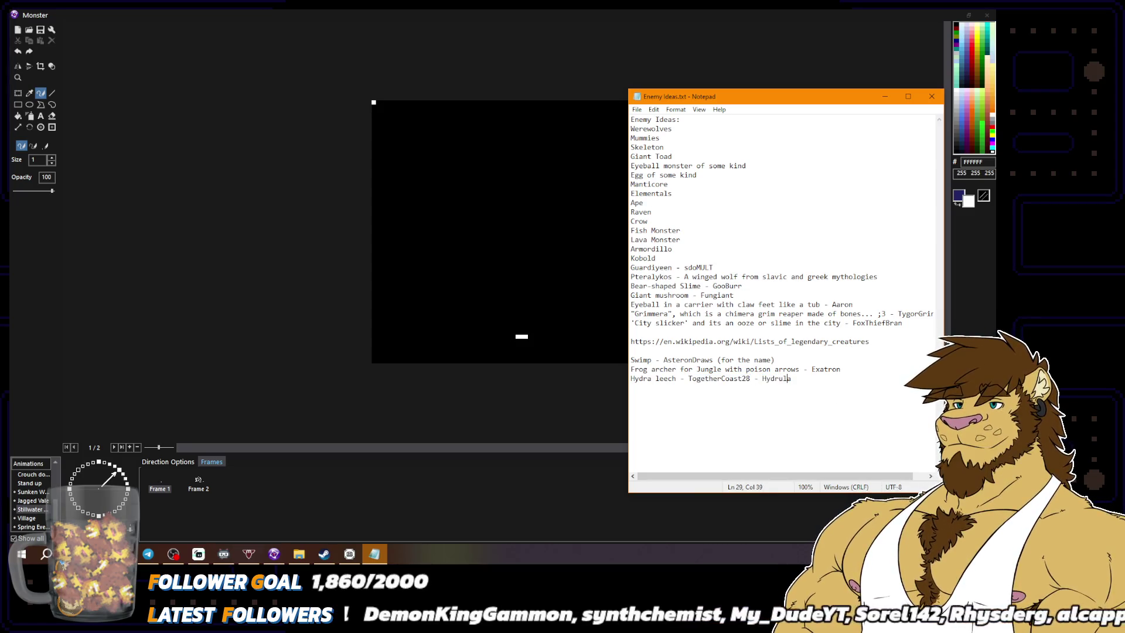
key(Return)
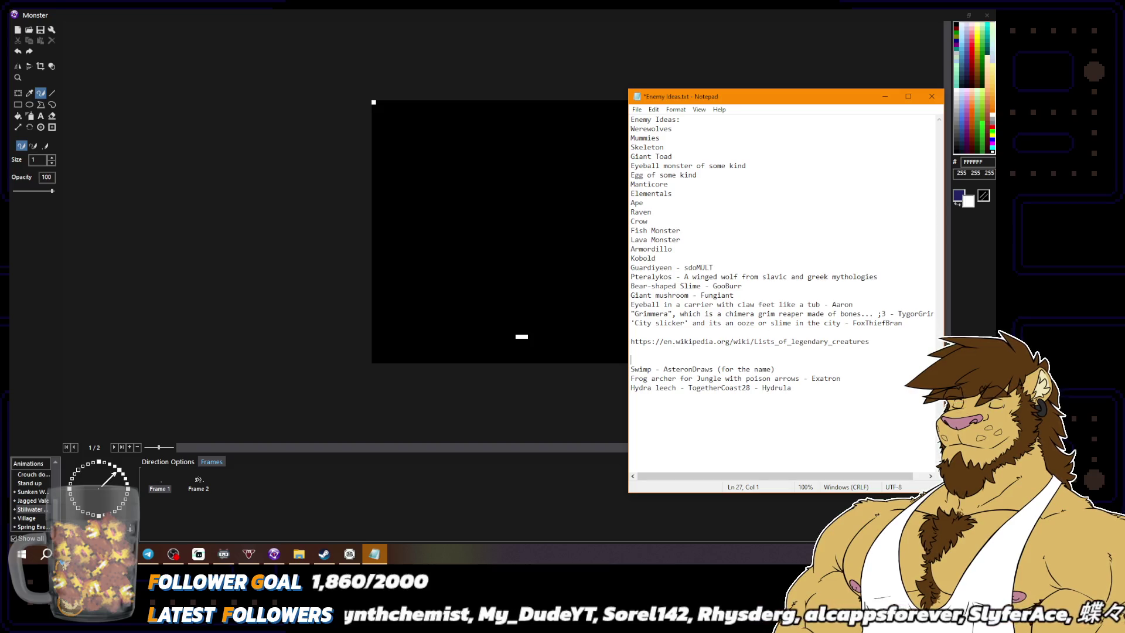
Add 'Giant Plant that uses thorns' after City slicker, credited to the suggesting viewer
key(Return)
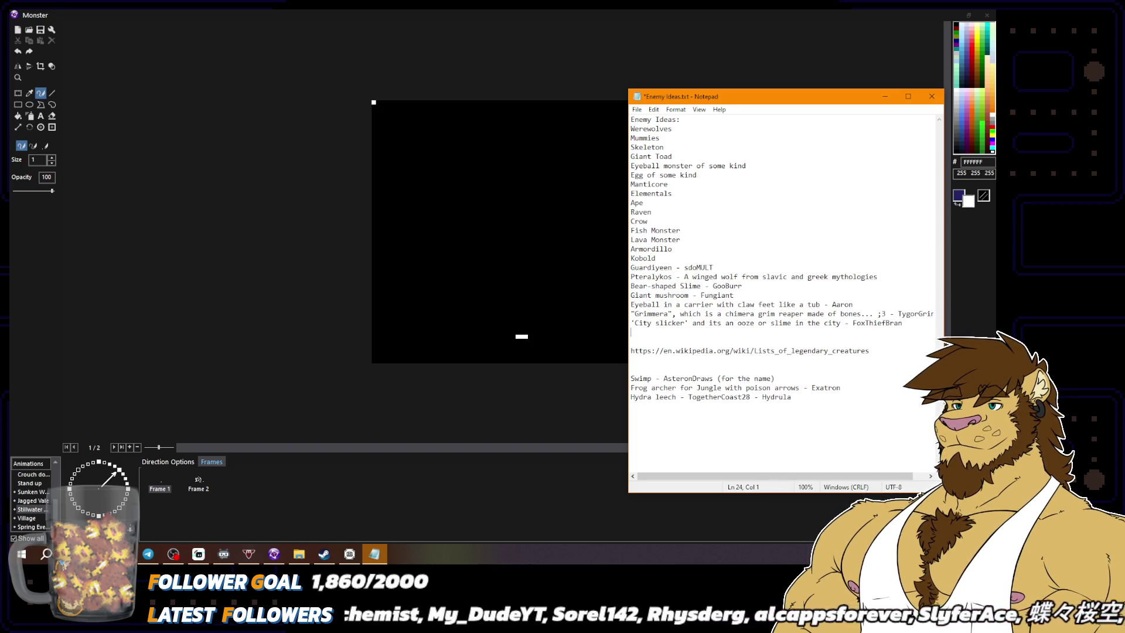
text(Ginat)
key(BackSpace)
key(BackSpace)
key(BackSpace)
text(ant )
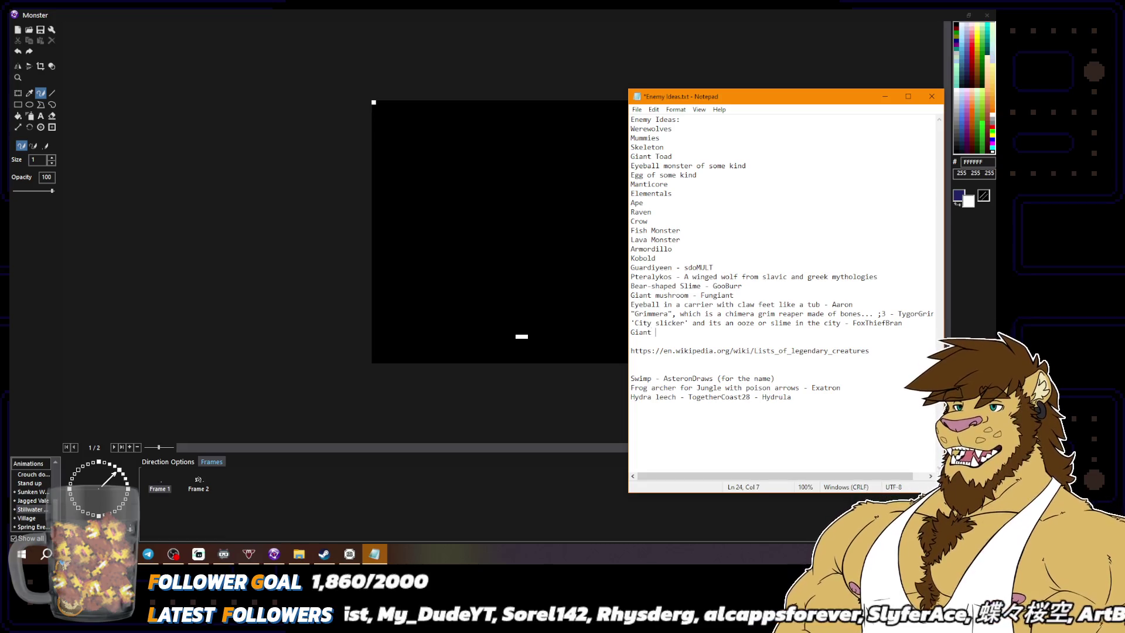
text(Plant that uses thorns)
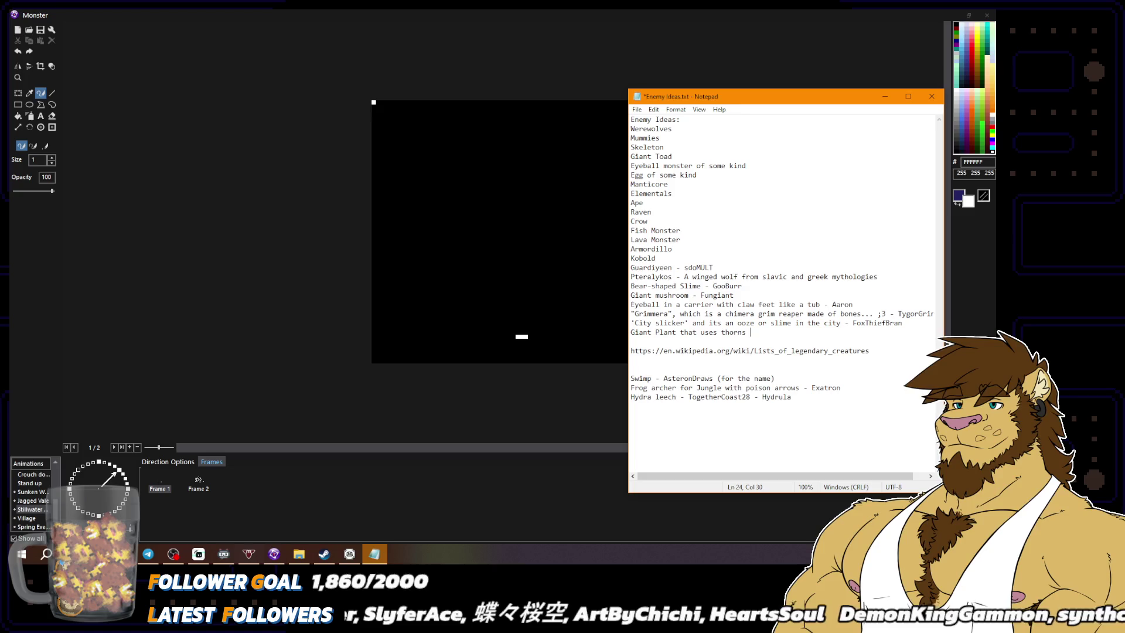
text(- Mult)
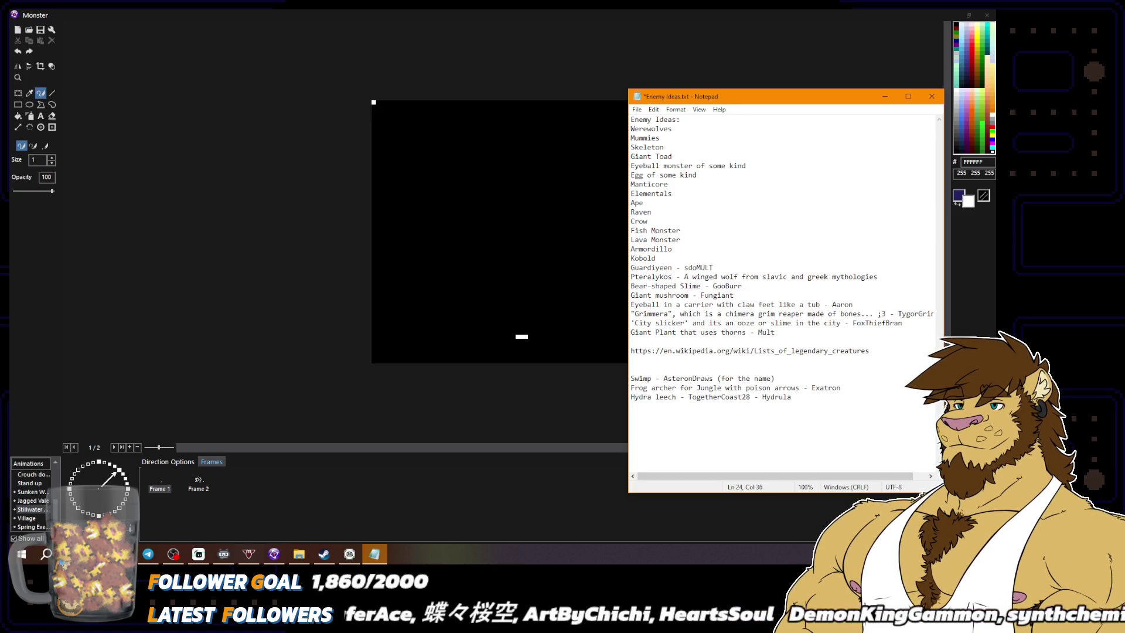
Save Enemy Ideas.txt via File > Save and close Notepad
click(637, 110)
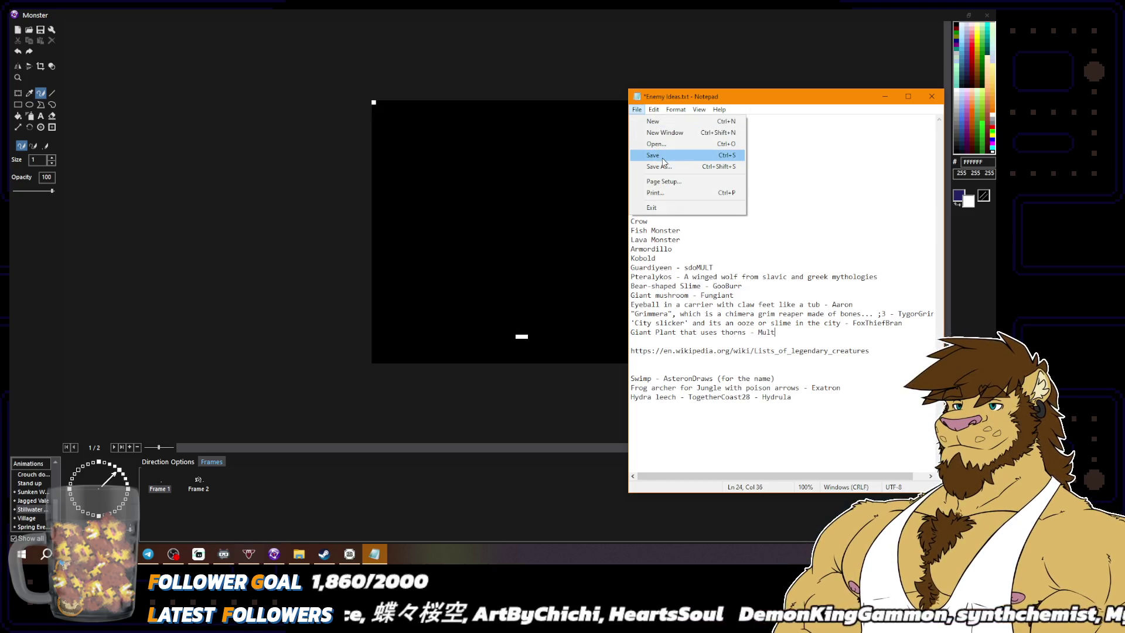
click(666, 155)
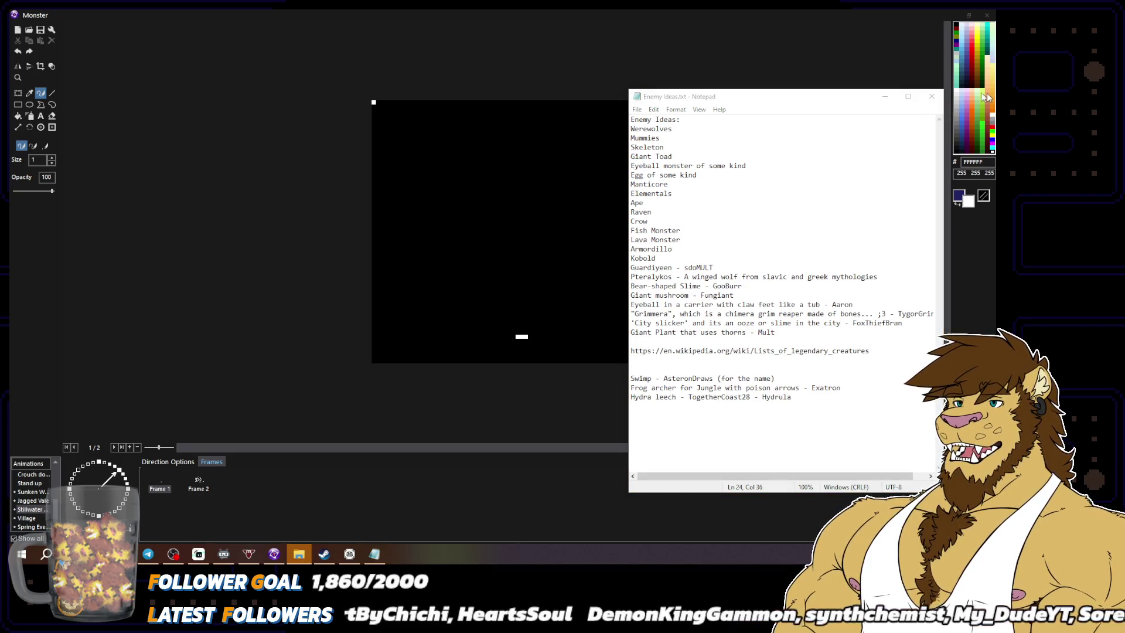
click(932, 96)
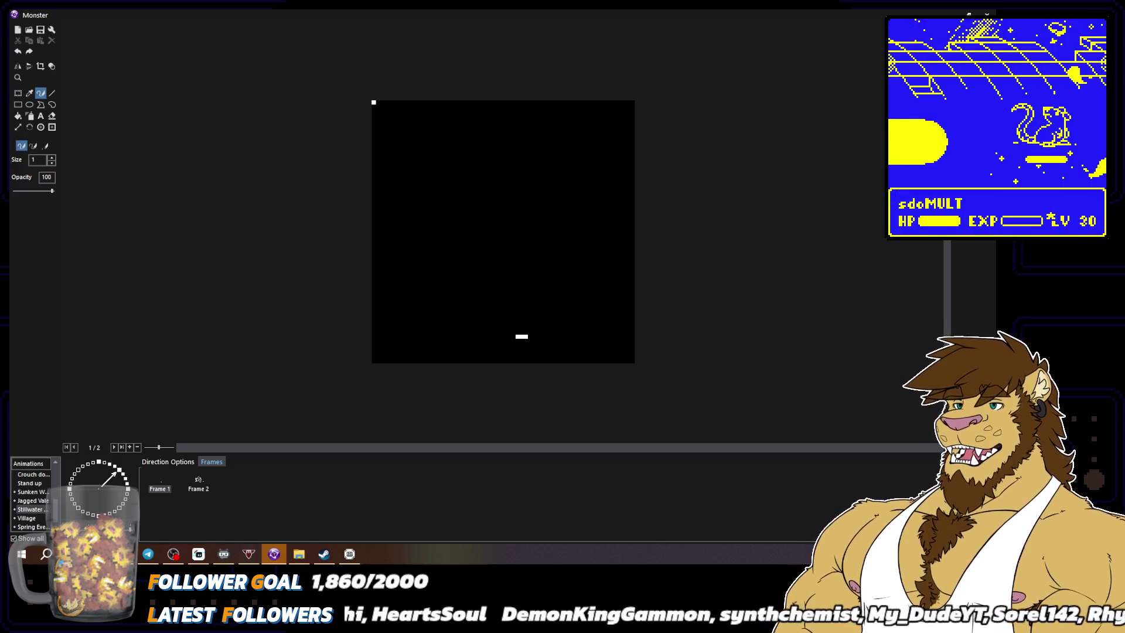
Try Direction compass arrows until the scattered-pixel dissolve sprite's direction is shown
click(127, 490)
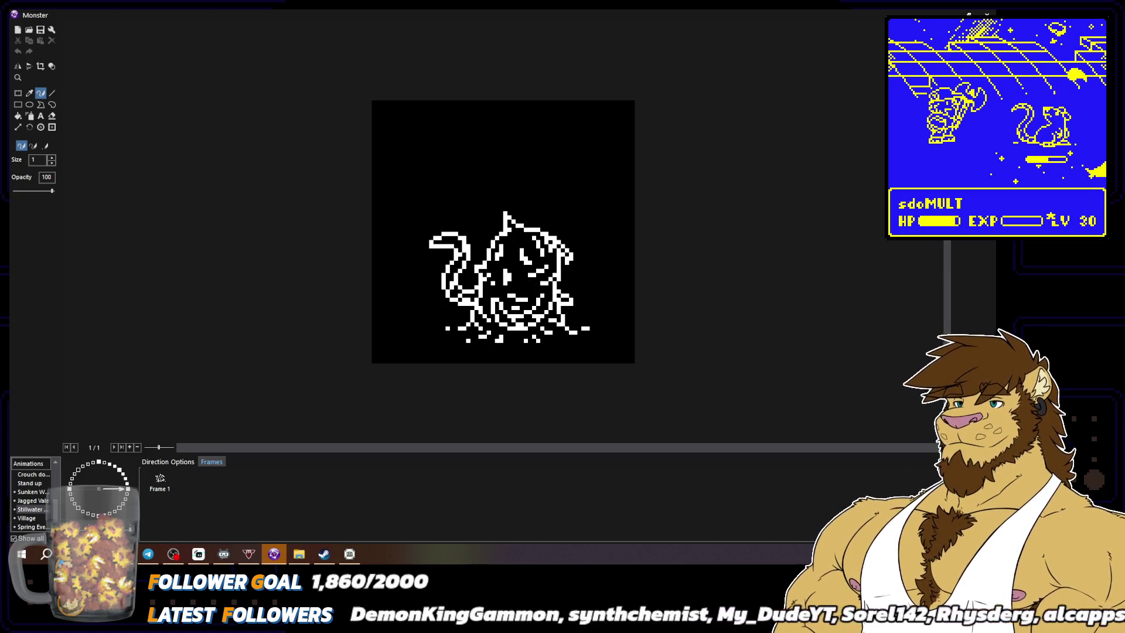
click(127, 482)
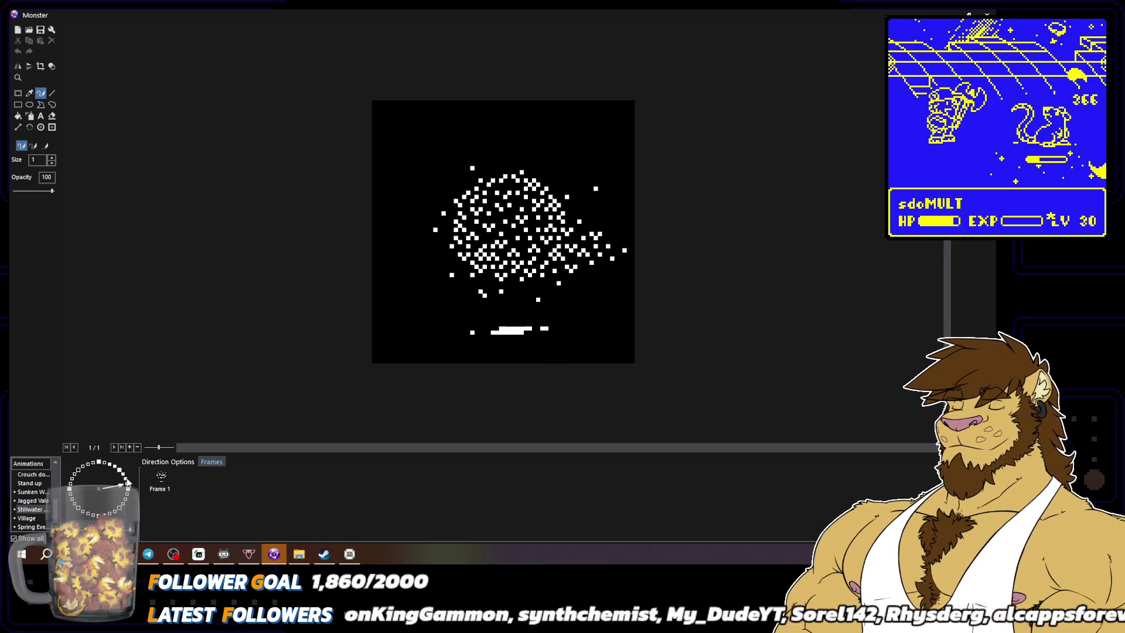